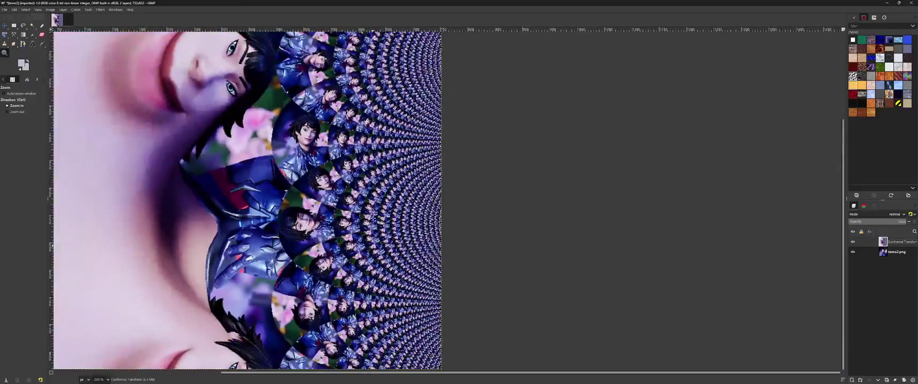
Zoom around the spiral Conformal Transform result, then undo it to restore the plain portrait
scroll(401, 171, "up", 2)
scroll(378, 184, "up", 2)
scroll(375, 188, "down", 5)
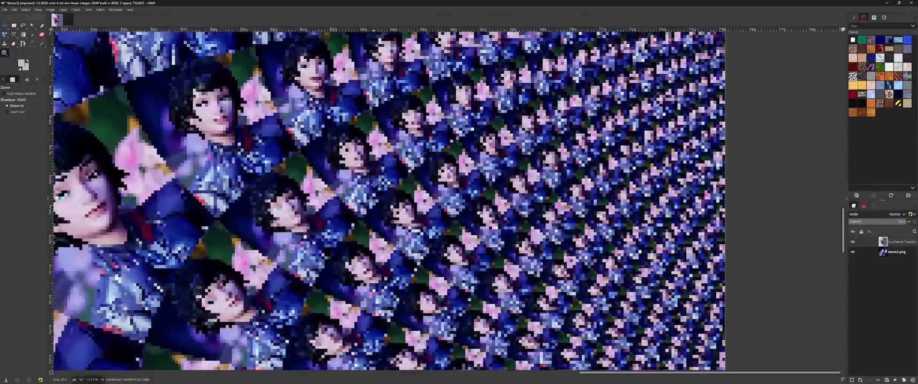
scroll(375, 188, "down", 5)
scroll(374, 188, "down", 5)
scroll(372, 187, "down", 5)
scroll(372, 188, "down", 6)
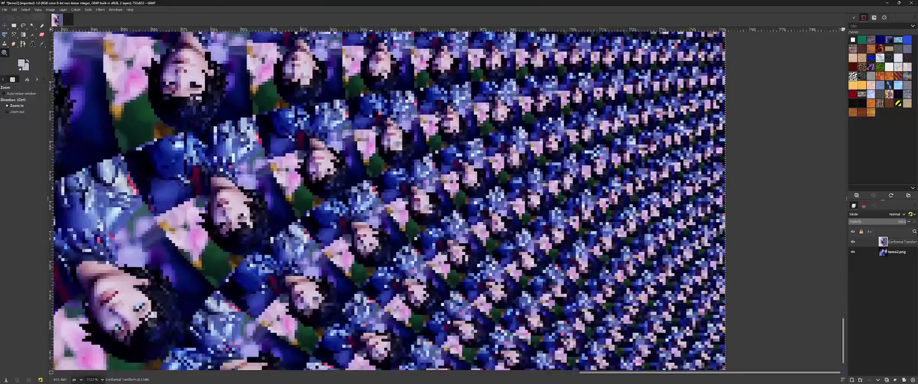
scroll(372, 190, "down", 4)
scroll(374, 233, "down", 7)
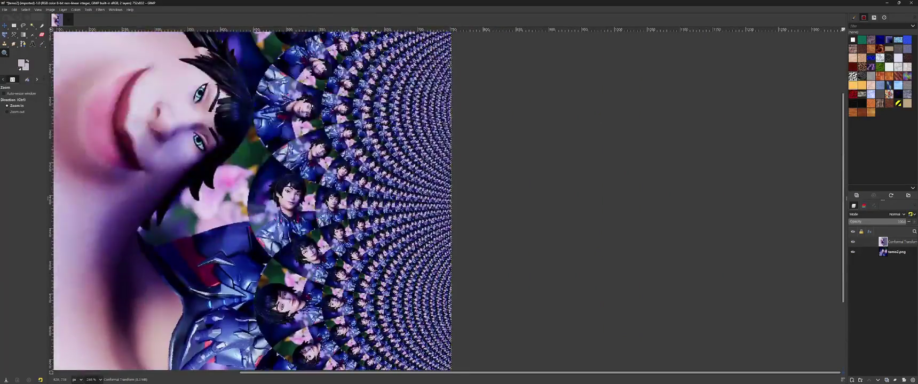
scroll(309, 203, "down", 2)
scroll(309, 202, "up", 2)
scroll(374, 186, "up", 3)
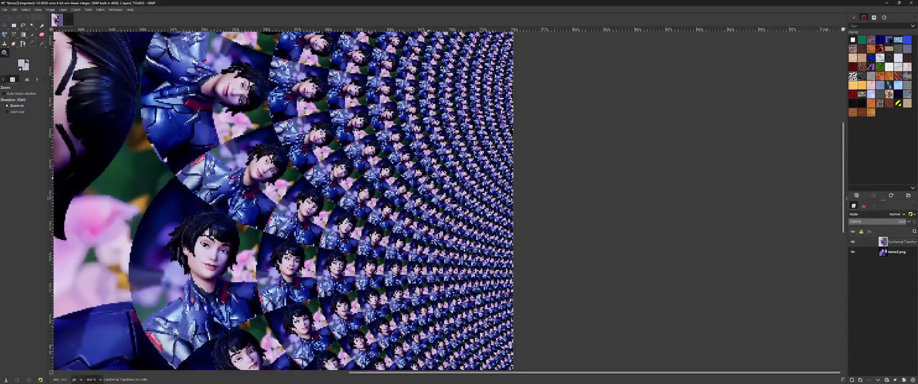
scroll(410, 208, "down", 3)
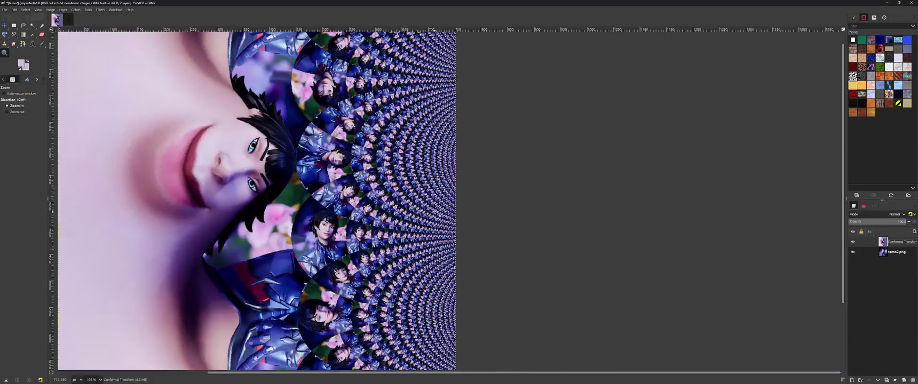
key("ctrl+z")
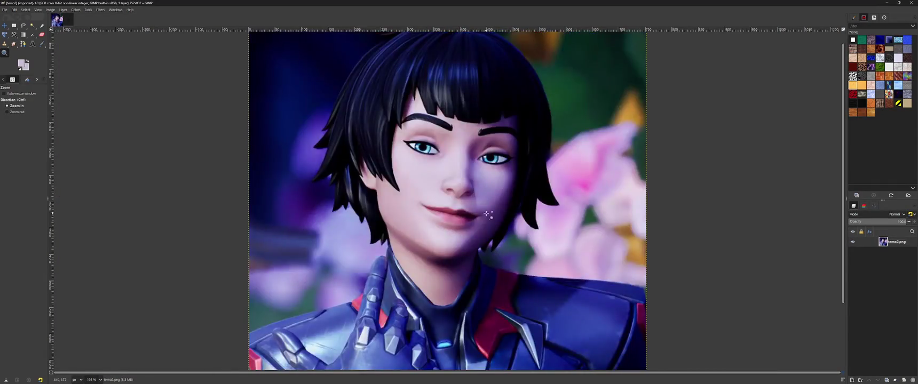
Rerun Conformal Map Transform with the Abyss mode changed from Loop to Reflect
left_click(100, 10)
key("Escape")
key("shift+ctrl+f")
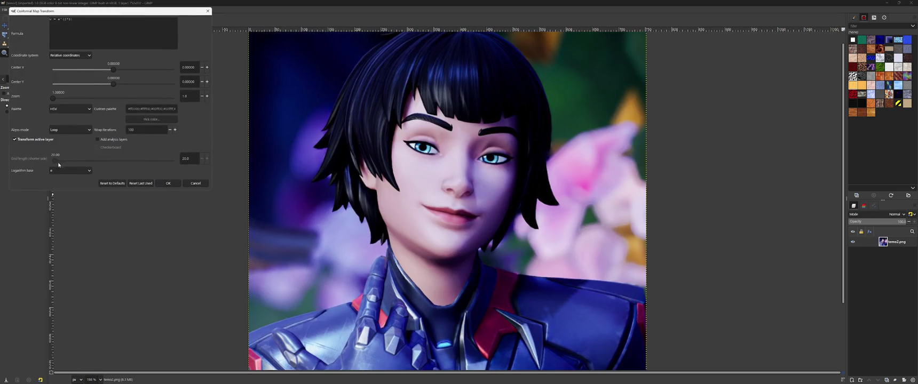
left_click(66, 130)
left_click(67, 130)
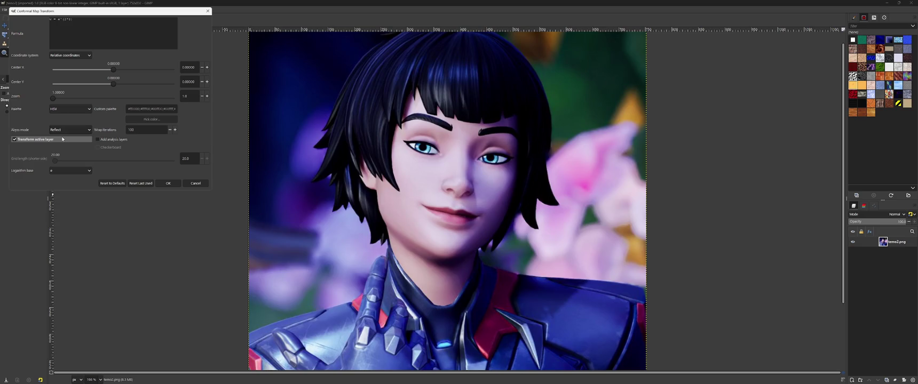
left_click(170, 184)
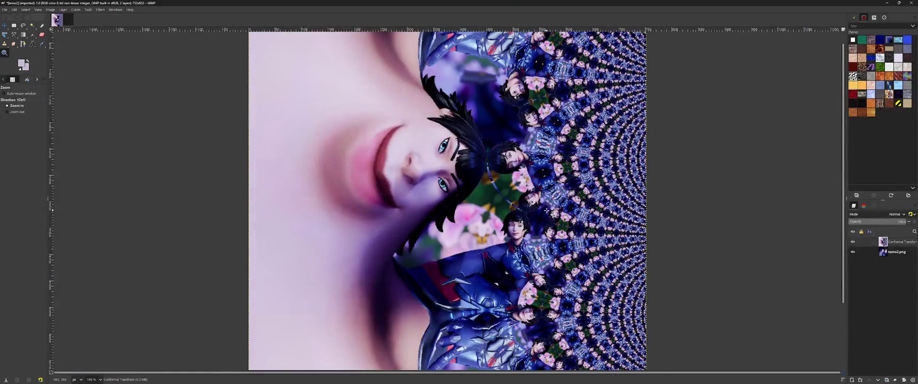
Zoom and fit the image to inspect the mirrored Reflect-mode tiling
scroll(484, 171, "up", 5)
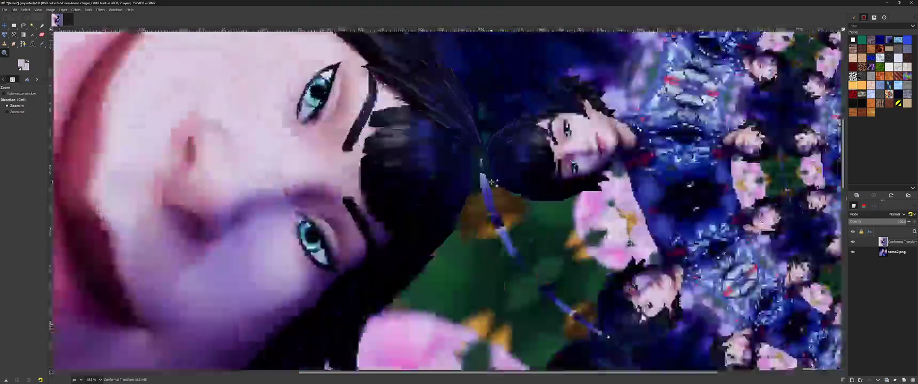
scroll(477, 192, "up", 1)
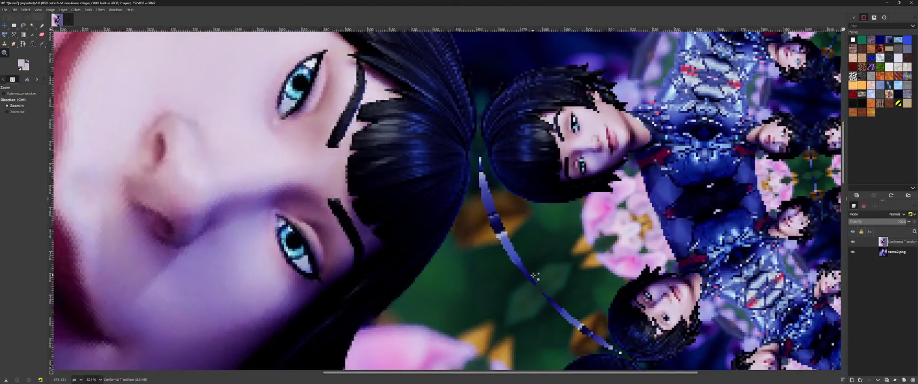
scroll(482, 261, "down", 2)
key("shift+ctrl+j")
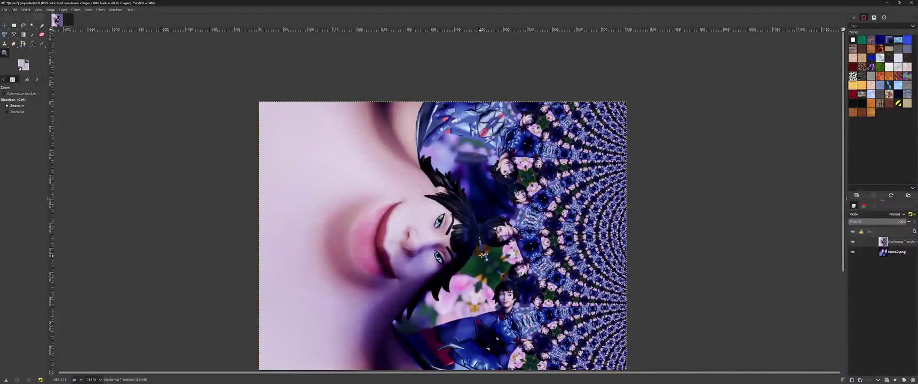
scroll(447, 236, "down", 2)
scroll(450, 243, "down", 1)
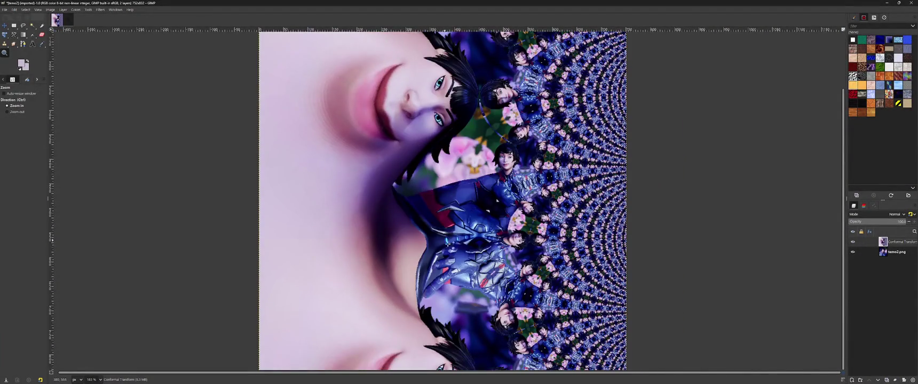
scroll(480, 277, "down", 1, "ctrl")
scroll(513, 315, "down", 1, "ctrl")
scroll(531, 310, "up", 1)
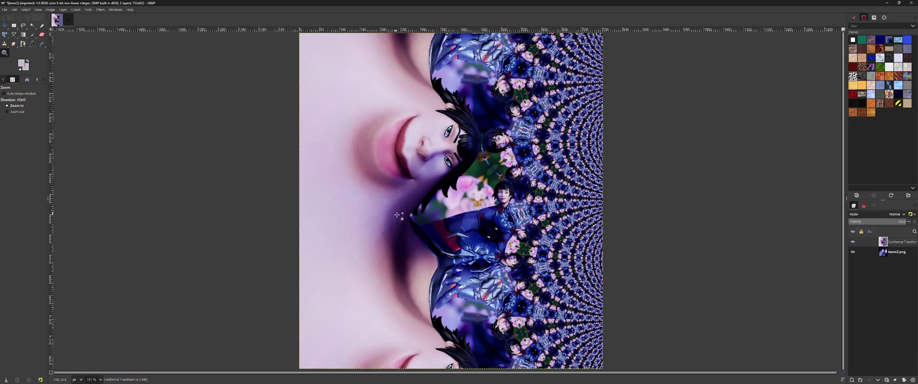
scroll(416, 212, "right", 1)
Zoom in on the lower armour, then undo the Reflect-mode Conformal Transform layer
left_click(769, 174)
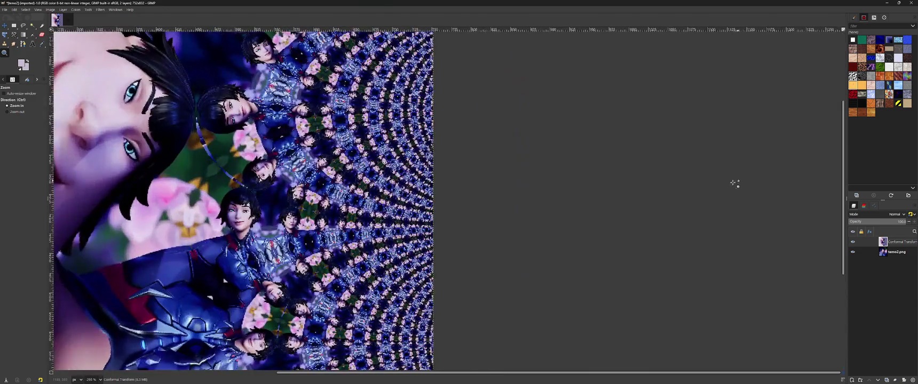
scroll(688, 194, "down", 3)
scroll(646, 192, "up", 3)
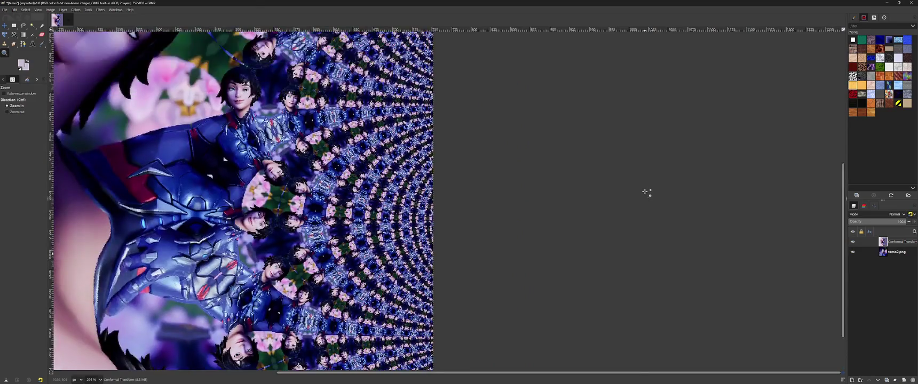
scroll(646, 192, "up", 3)
scroll(646, 192, "up", 3)
scroll(646, 192, "up", 3)
scroll(647, 192, "up", 4)
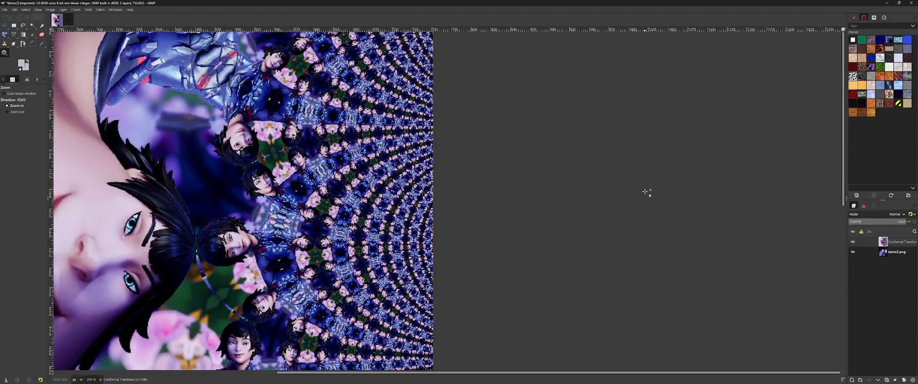
scroll(625, 193, "down", 3)
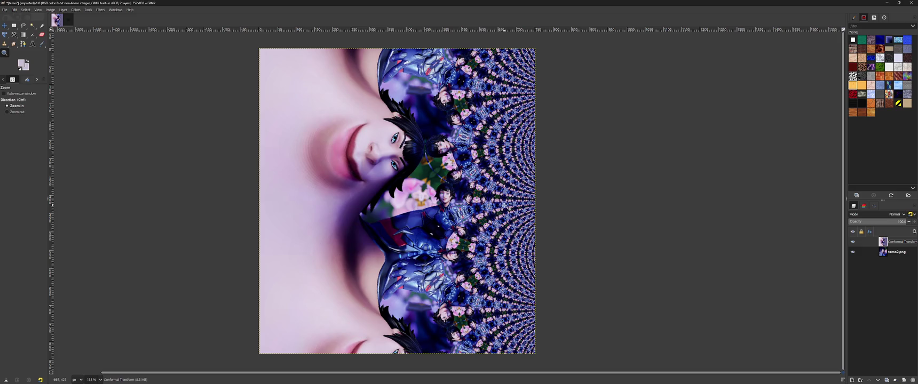
key("ctrl+z")
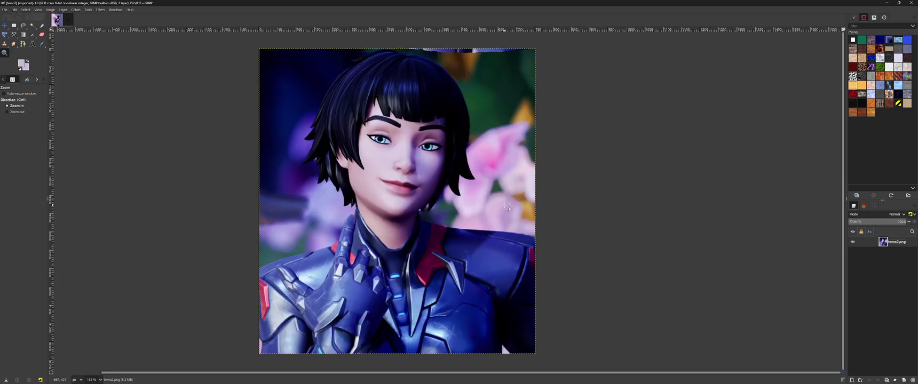
Rerun Conformal Map Transform with 100 wrap iterations and '(2*z)' removed from the formula
left_click(116, 10)
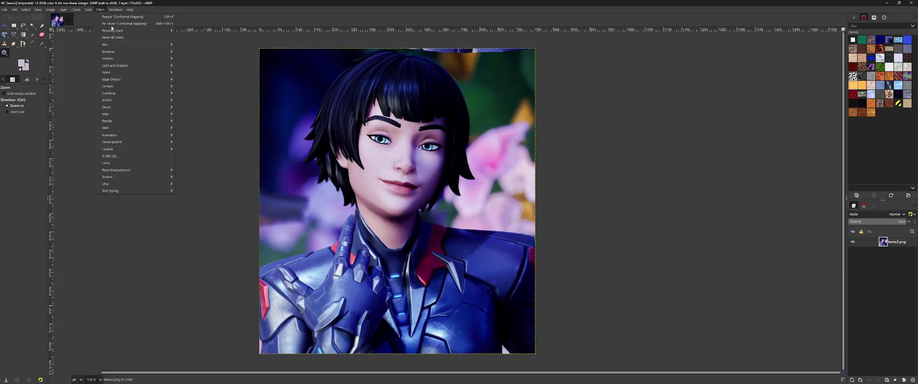
key("Escape")
key("ctrl+shift+f")
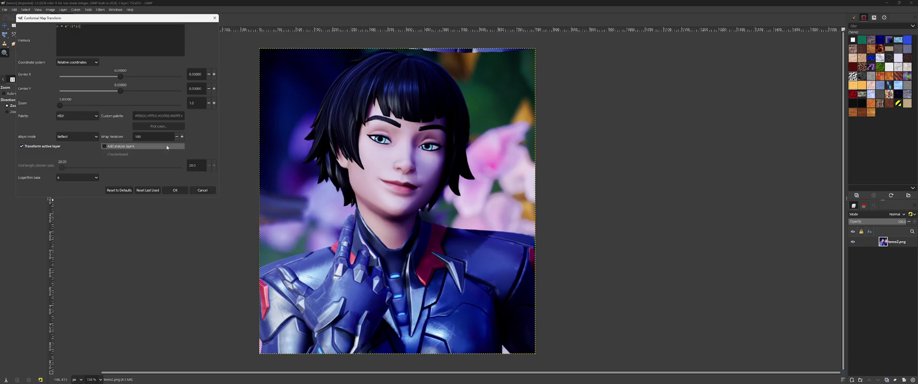
left_click(181, 137)
left_click(108, 137)
type("100")
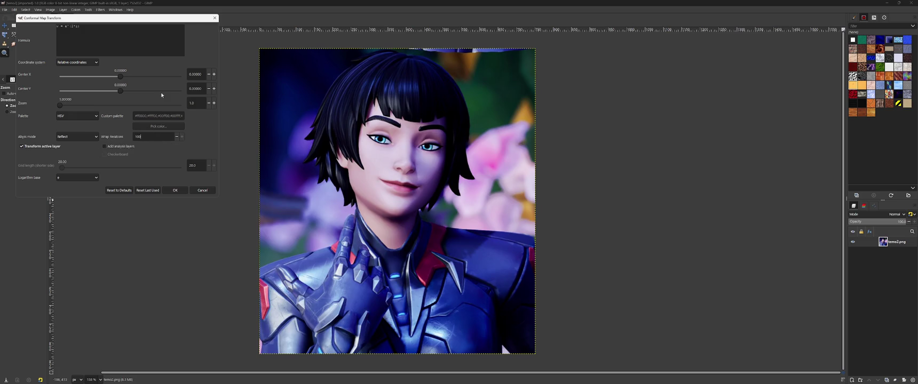
left_click_drag(80, 26, 66, 27)
key("BackSpace")
left_click(175, 190)
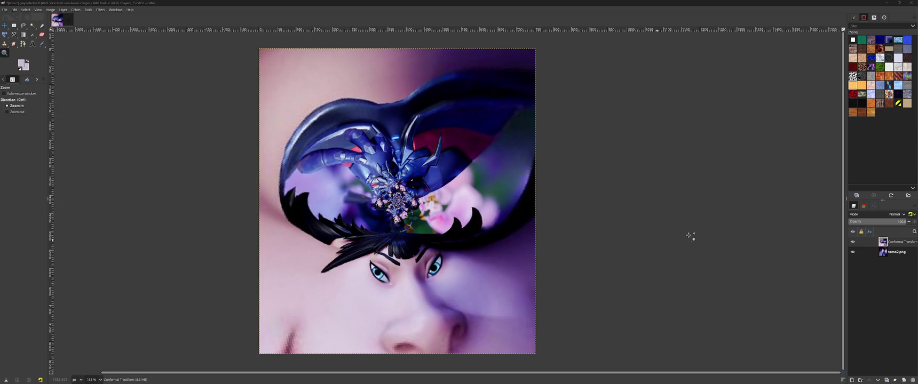
Zoom in and out around the dark swirl, then undo its Conformal Transform layer
left_click(381, 212)
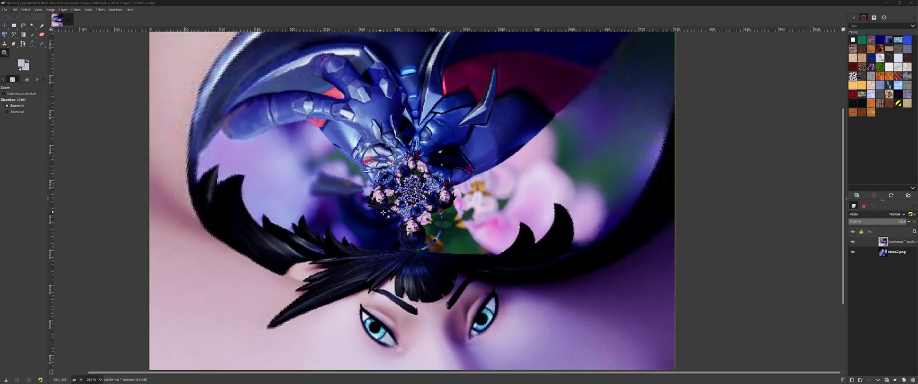
left_click(384, 214, "ctrl")
scroll(455, 222, "up", 2)
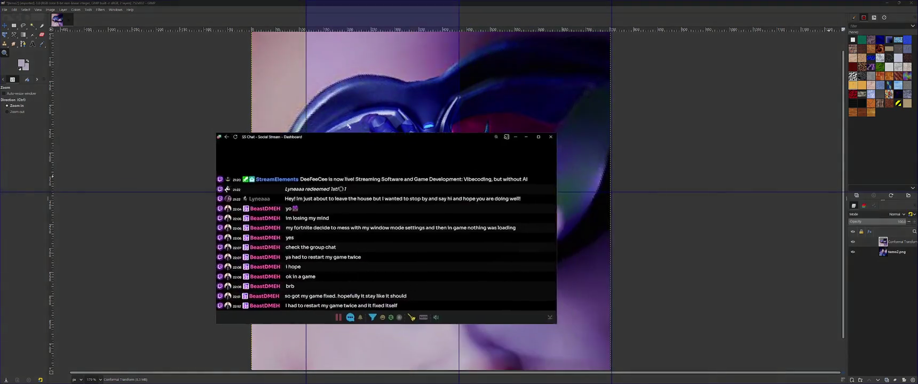
left_click_drag(357, 144, 685, 203)
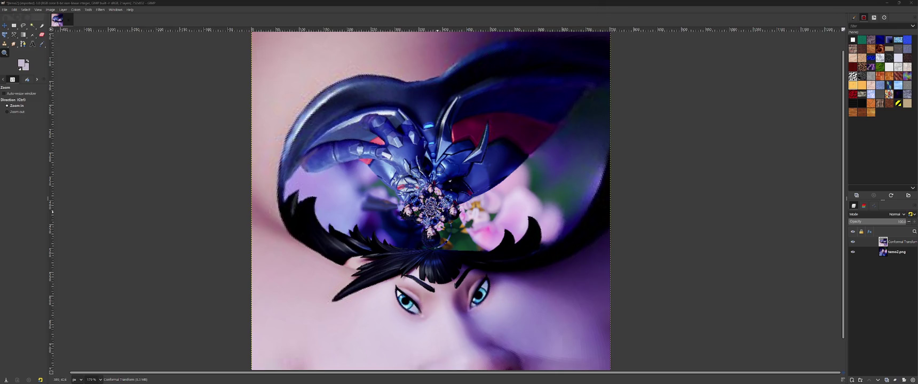
scroll(433, 212, "down", 5)
scroll(434, 213, "up", 5)
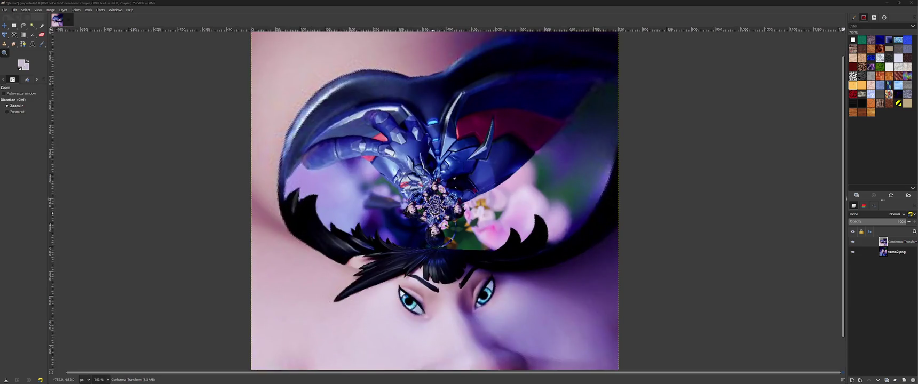
scroll(470, 302, "down", 2)
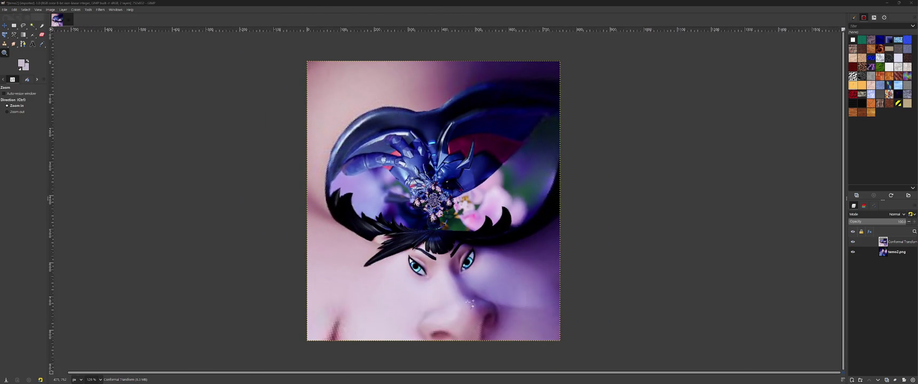
scroll(433, 224, "up", 3)
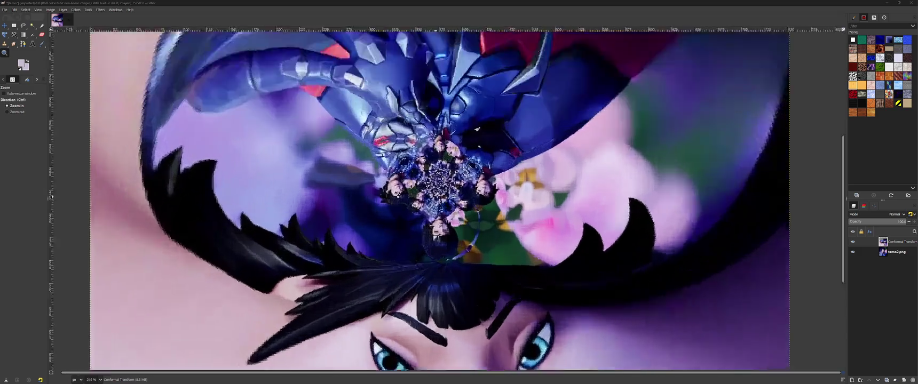
scroll(433, 219, "up", 3)
scroll(434, 214, "up", 2)
scroll(435, 208, "up", 2)
key("2")
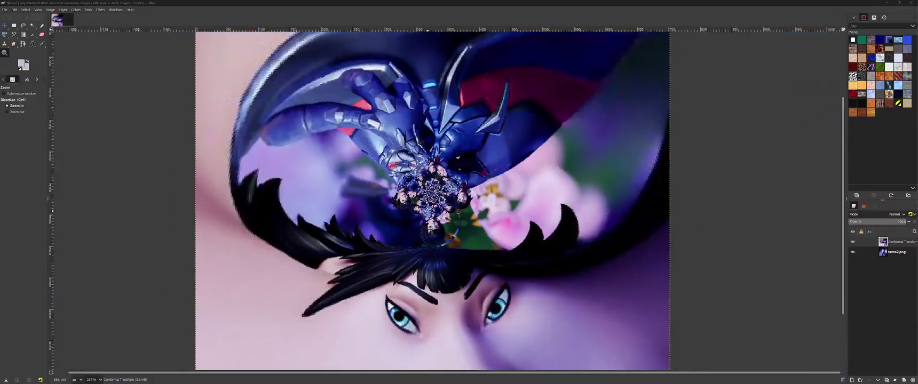
key("ctrl+z")
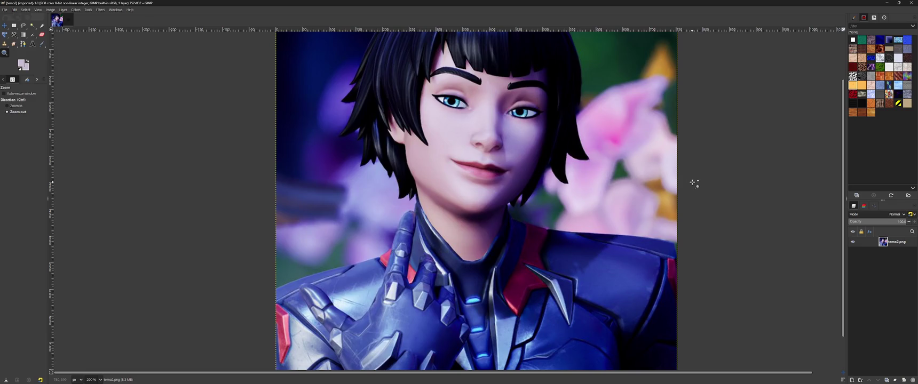
Reopen the temo2 portrait from Open Recent as a second image
left_click(6, 9)
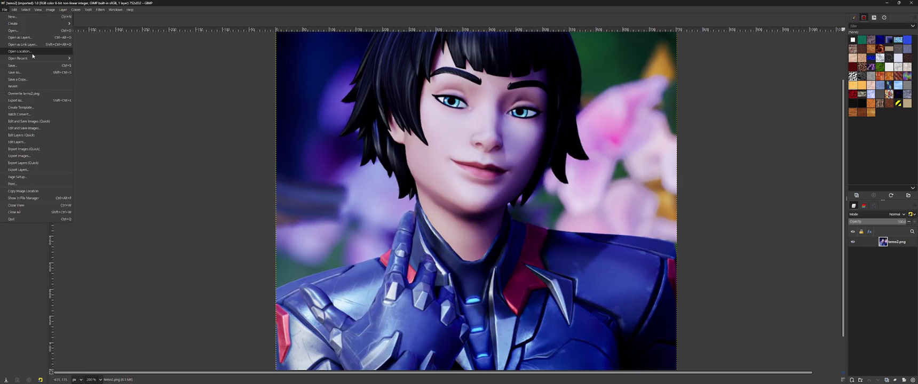
mouse_move(18, 58)
left_click(92, 59)
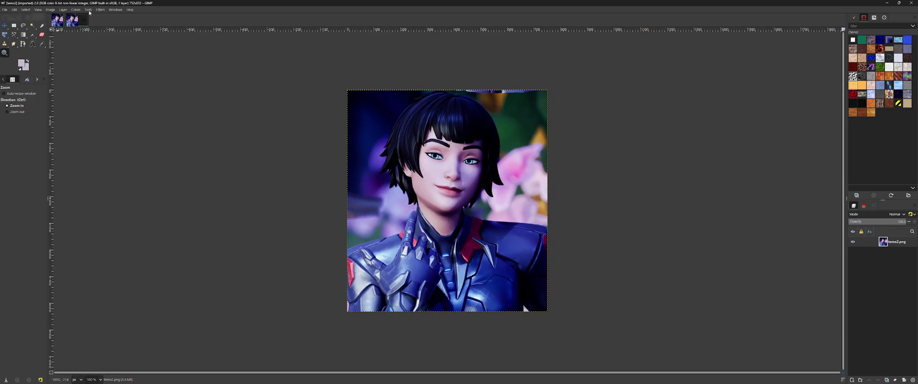
left_click(100, 10)
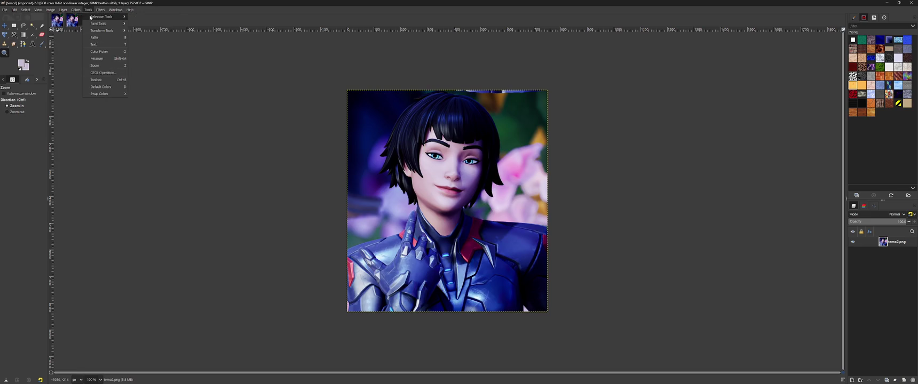
mouse_move(101, 30)
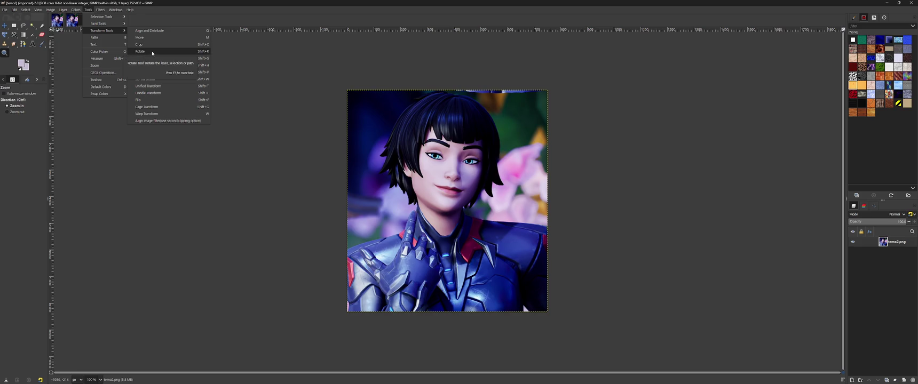
Try enlarging the layer with the Scale tool, then undo back to 752×832
left_click(149, 58)
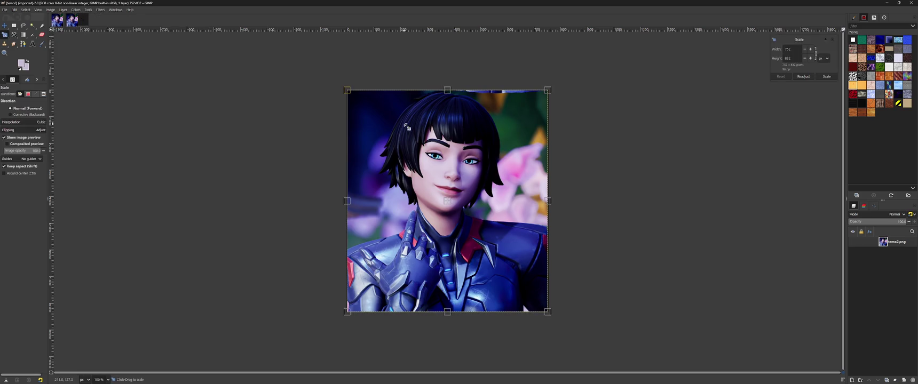
mouse_move(348, 94)
left_mouse_down()
mouse_move(321, 81)
mouse_move(286, 32)
left_mouse_up()
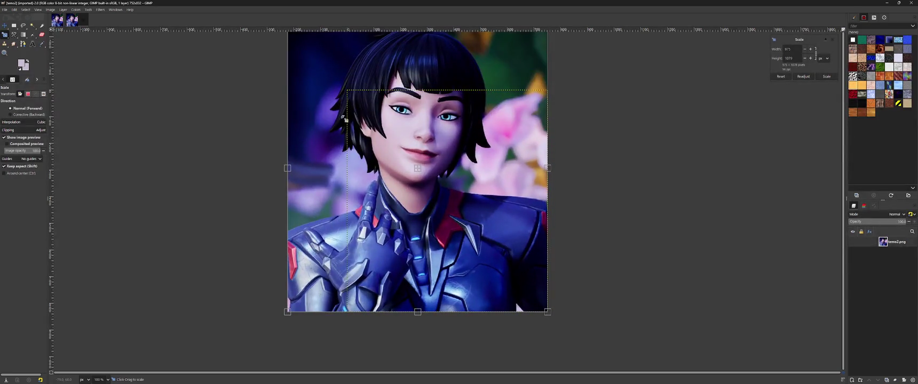
key("ctrl+z")
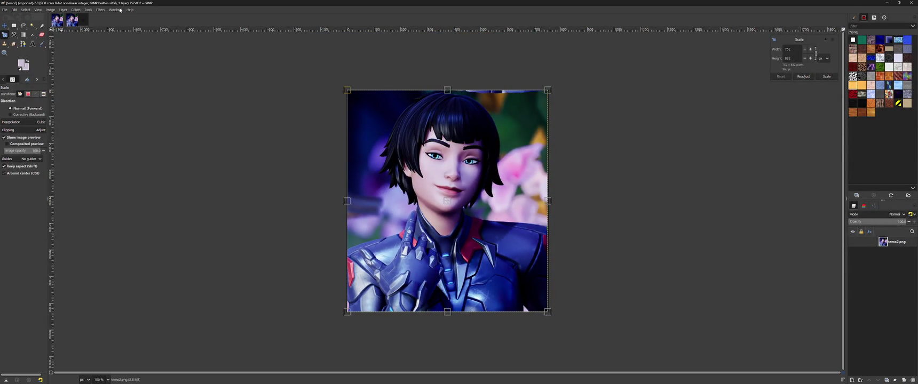
Convert the second portrait image to Grayscale mode
left_click(88, 10)
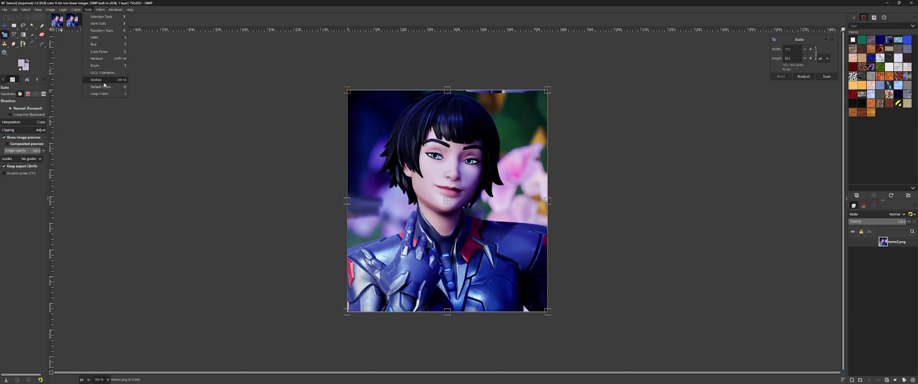
mouse_move(100, 16)
left_click(91, 11)
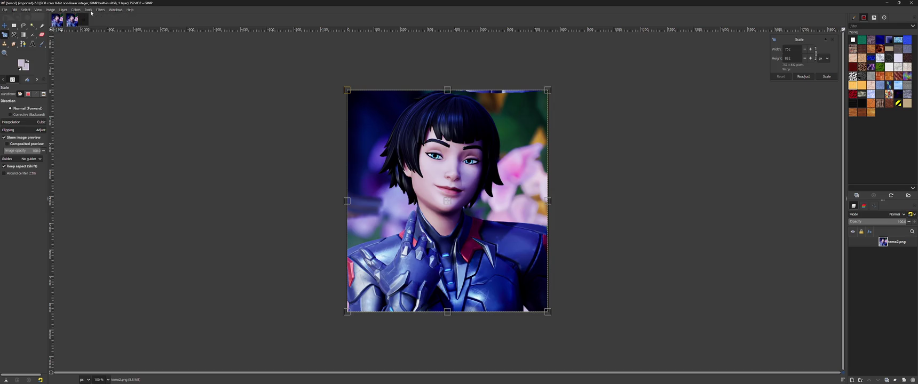
left_click(50, 10)
mouse_move(58, 23)
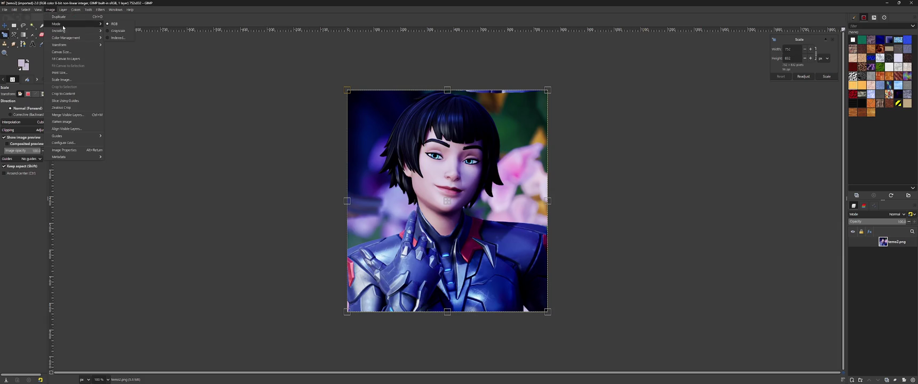
left_click(109, 31)
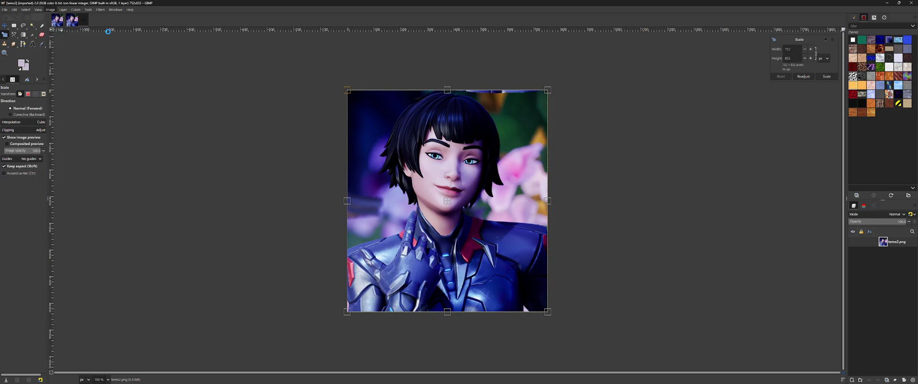
Undo Grayscale, try an Indexed colour conversion, then undo it back to RGB
key("ctrl+z")
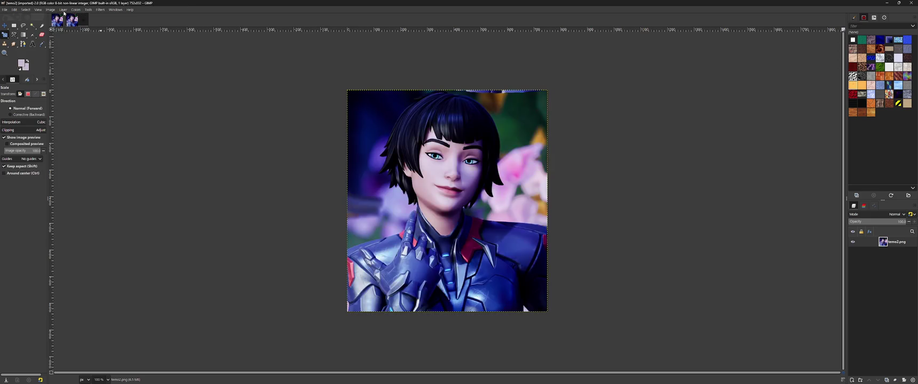
left_click(50, 10)
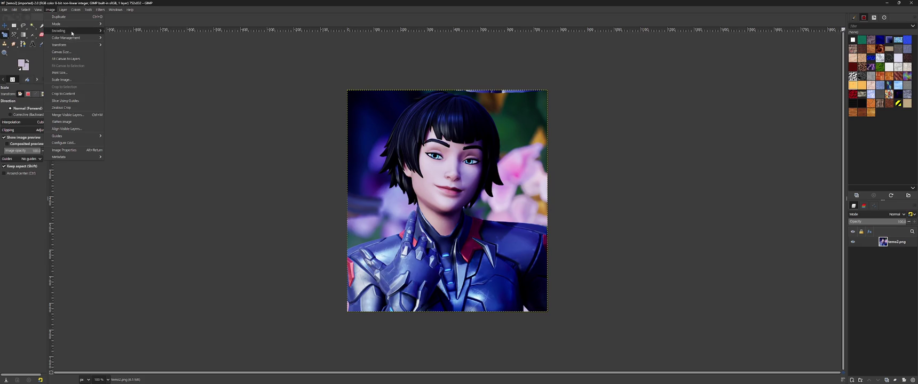
left_click(118, 38)
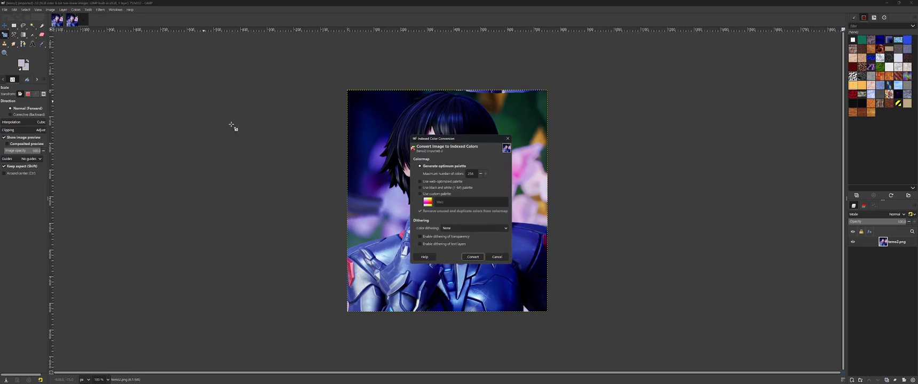
left_click(473, 257)
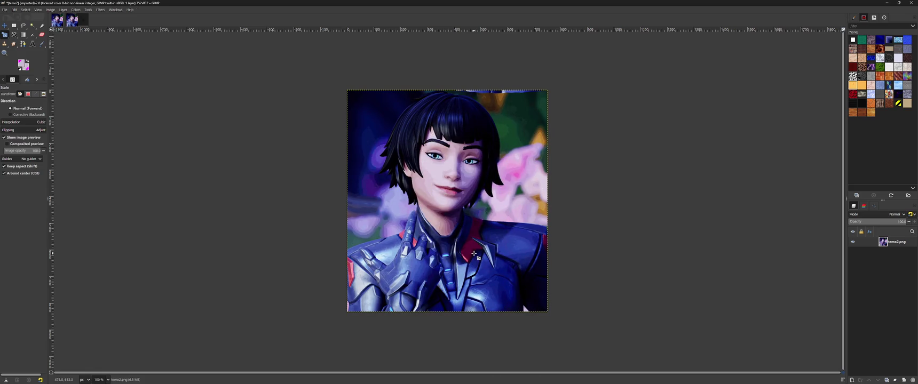
key("ctrl+z")
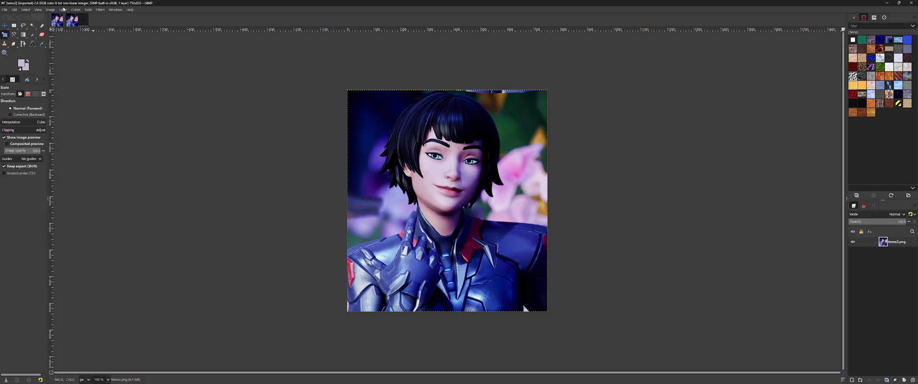
In Canvas Size, resize all layers too and switch units to percent
left_click(49, 10)
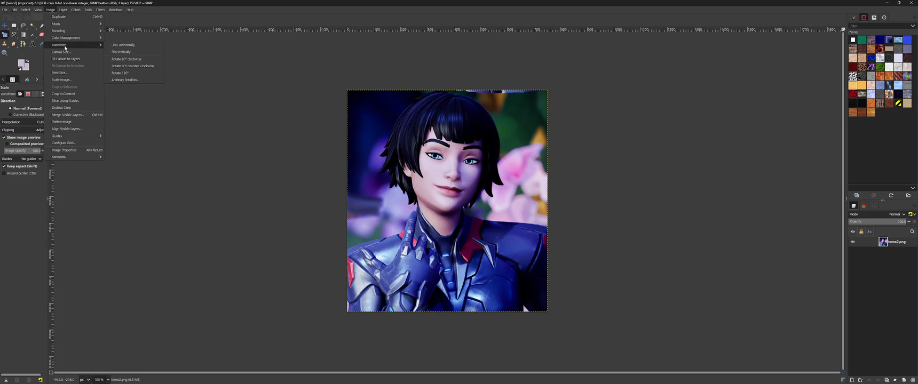
left_click(61, 52)
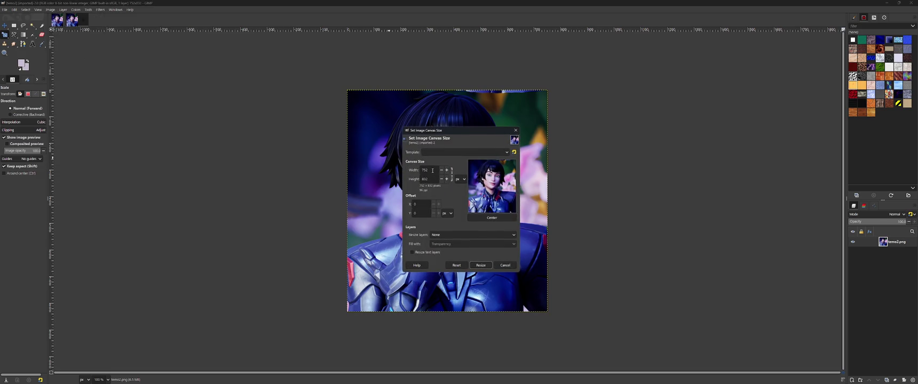
left_click_drag(432, 169, 402, 168)
left_click(426, 170)
left_click(443, 238)
left_click(458, 180)
left_click(463, 199)
left_click(426, 169)
key("Tab")
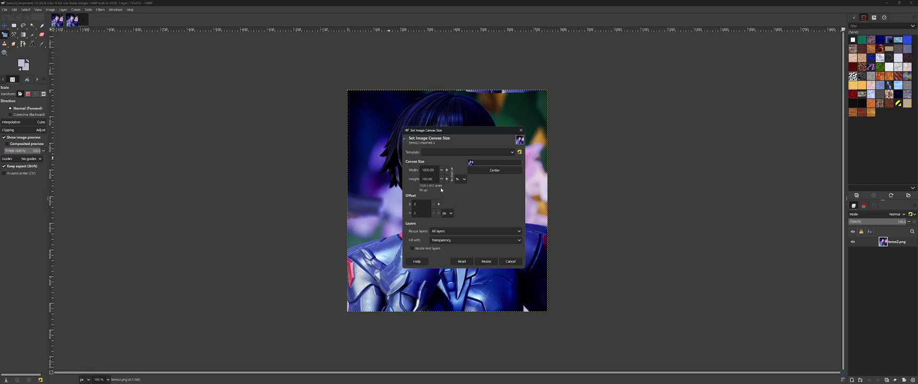
Try 10000% and 100% width and height values, switching units back to pixels
left_click(428, 179)
left_click(431, 178)
type("0")
left_click(430, 171)
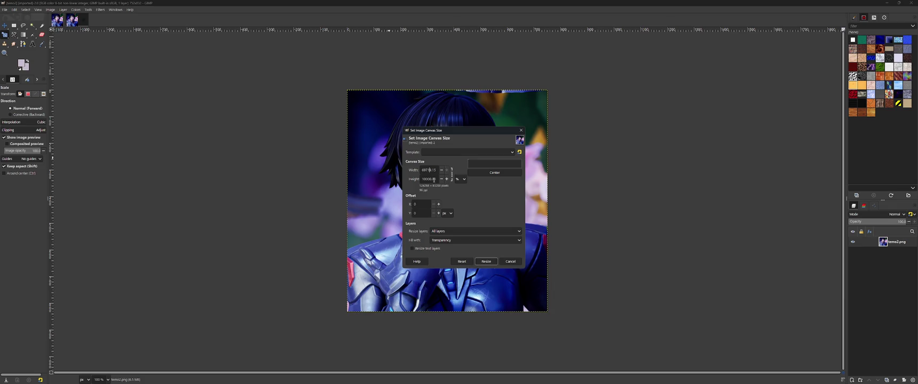
triple_click(436, 170)
type("100")
left_click(424, 204)
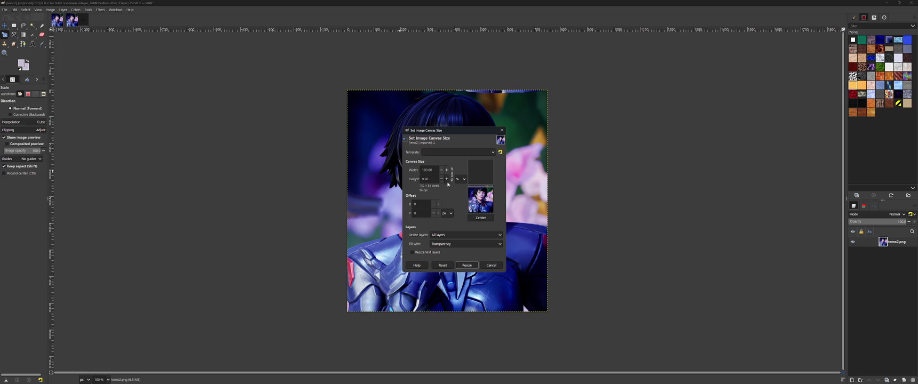
left_click(463, 179)
left_click(467, 150)
Set width and height to 10000 percent, centre the portrait, and resize the canvas
left_click(429, 179)
type("2")
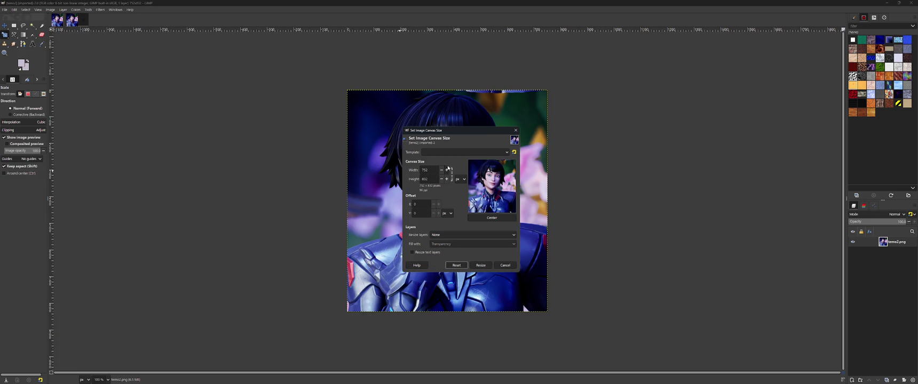
left_click(461, 179)
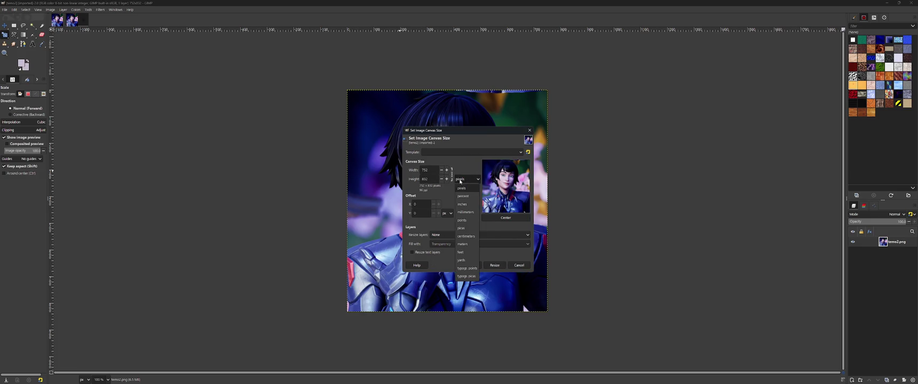
left_click(465, 192)
left_click(428, 170)
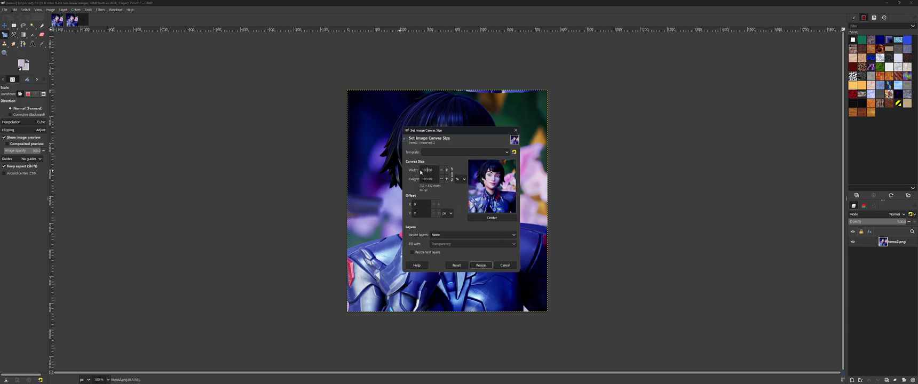
type("00")
left_click(426, 206)
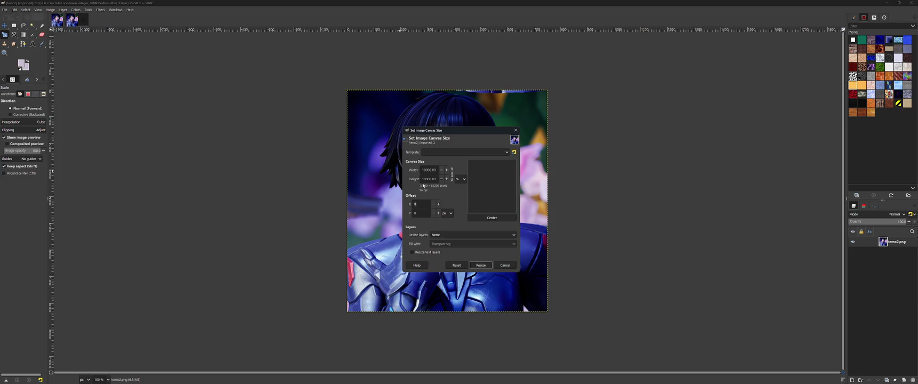
left_click(480, 219)
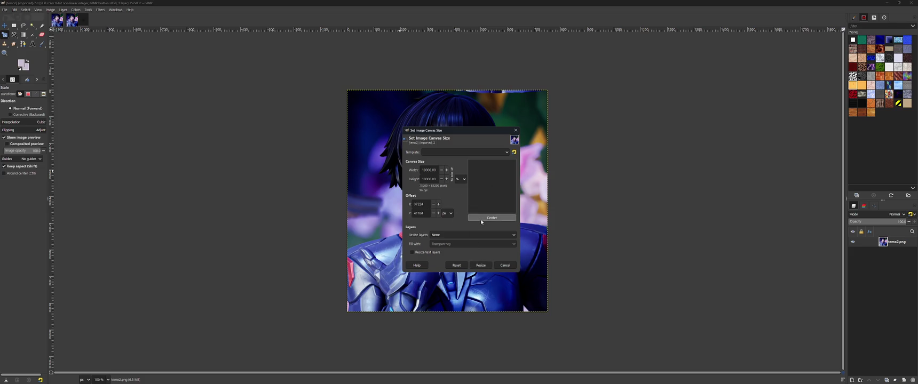
left_click(480, 265)
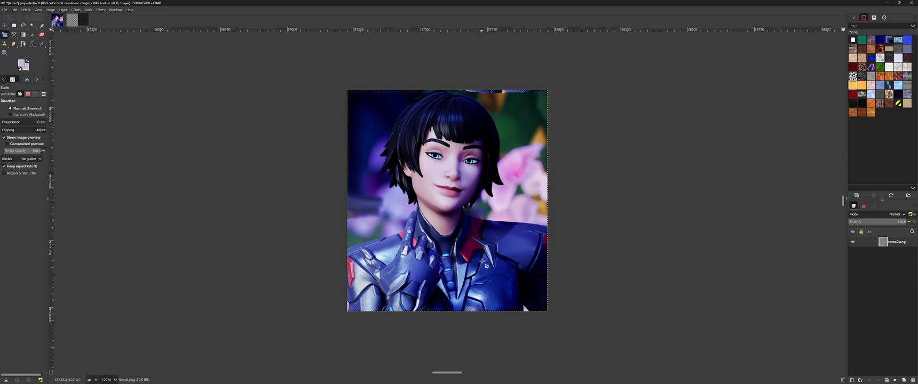
scroll(483, 230, "up", 5, "ctrl")
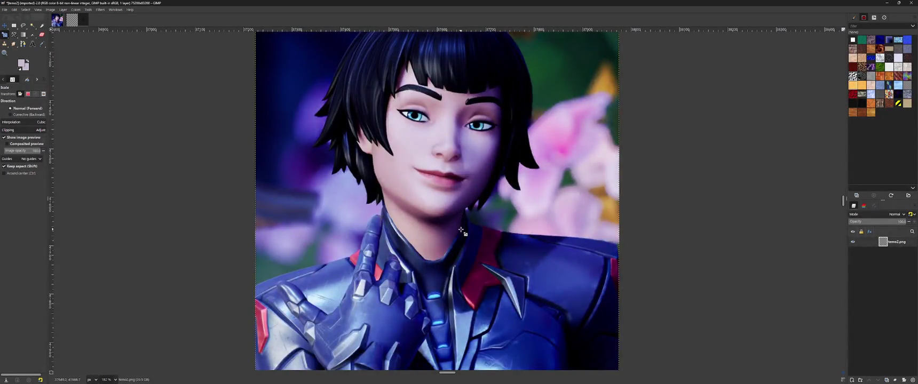
key("ctrl")
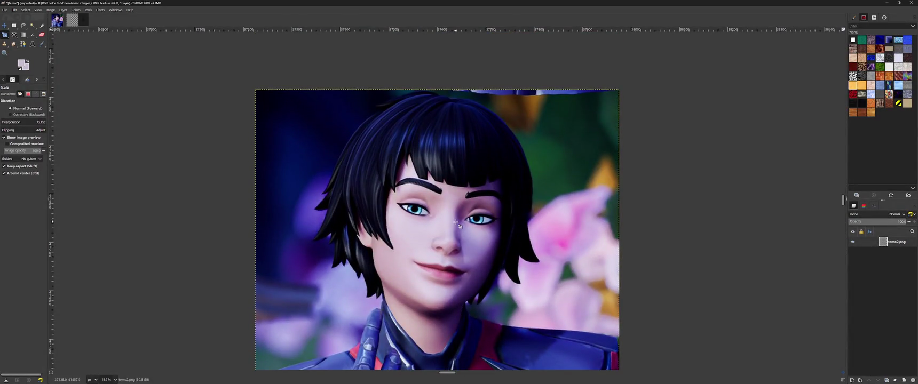
key("ctrl")
scroll(456, 222, "down", 1, "ctrl")
scroll(453, 225, "down", 5, "ctrl")
scroll(450, 225, "down", 3, "ctrl")
scroll(447, 227, "down", 2, "ctrl")
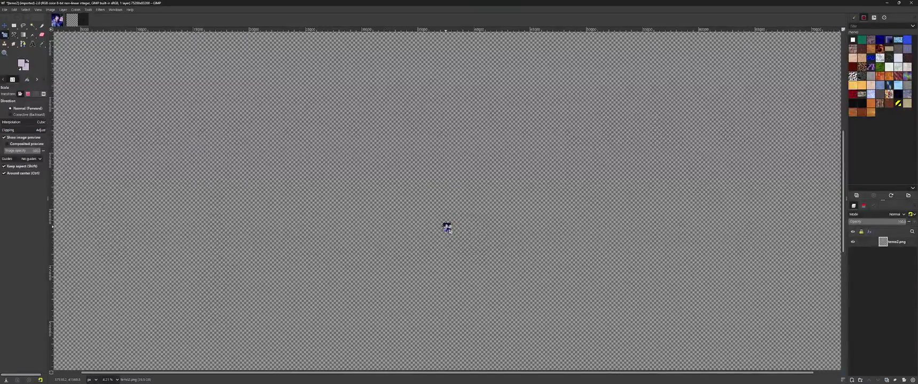
scroll(447, 228, "down", 4, "ctrl")
scroll(447, 228, "down", 2, "ctrl")
scroll(447, 229, "up", 6, "ctrl")
scroll(448, 228, "up", 4, "ctrl")
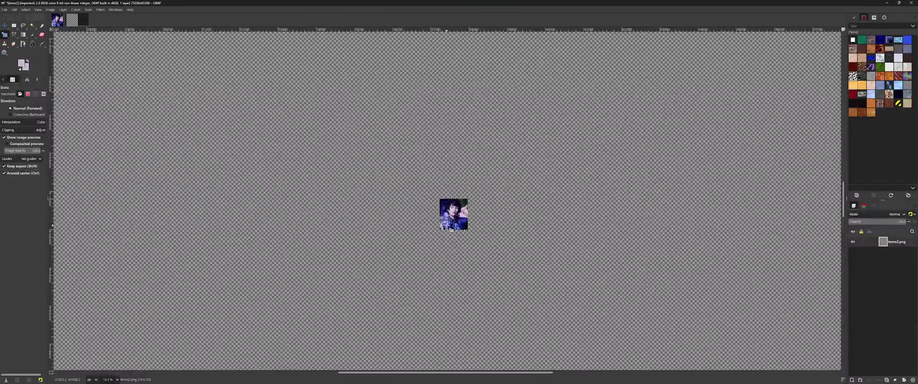
scroll(451, 230, "up", 3, "ctrl")
scroll(453, 219, "up", 2, "ctrl")
scroll(456, 204, "up", 1)
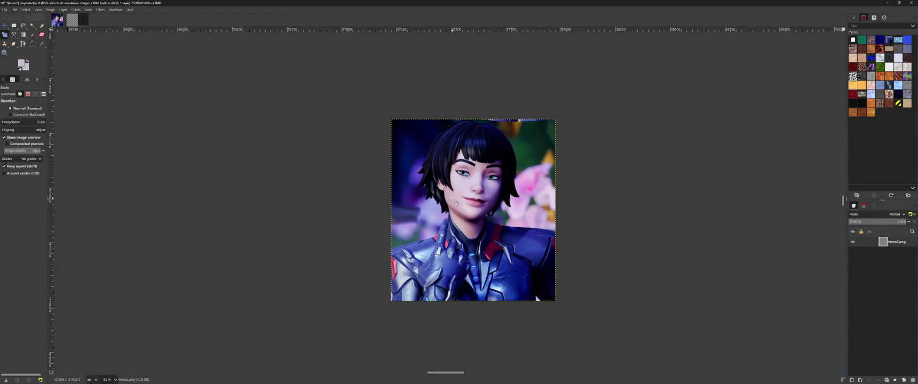
scroll(456, 203, "down", 3, "ctrl")
scroll(456, 203, "up", 3, "ctrl")
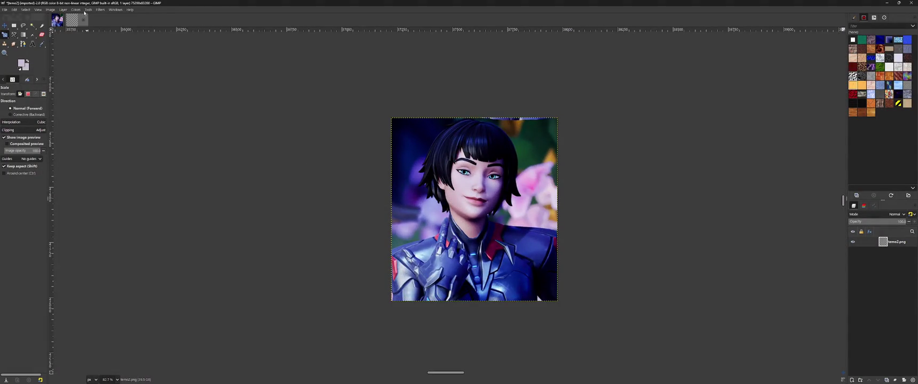
Scale the portrait layer with units in percent, trying 1000% then 10000%
left_click(100, 10)
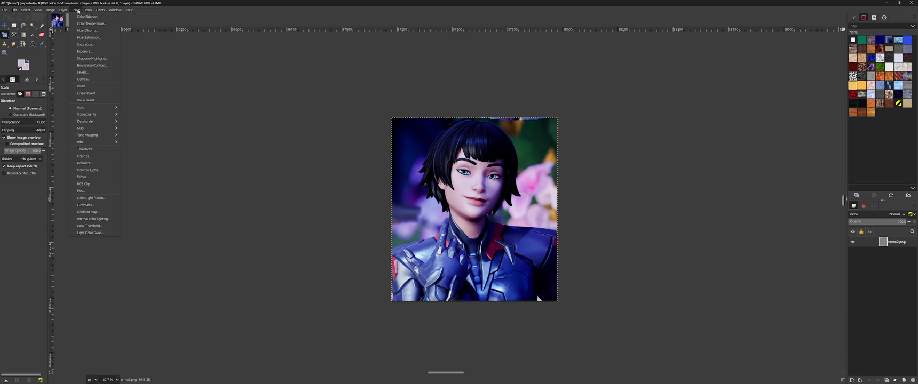
mouse_move(102, 30)
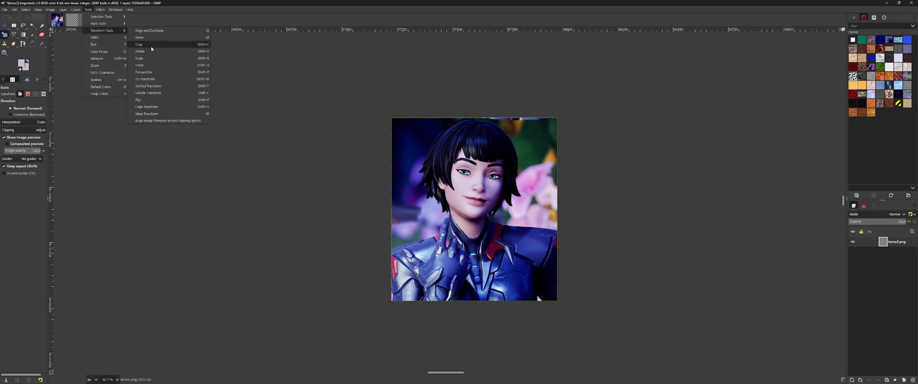
left_click(153, 58)
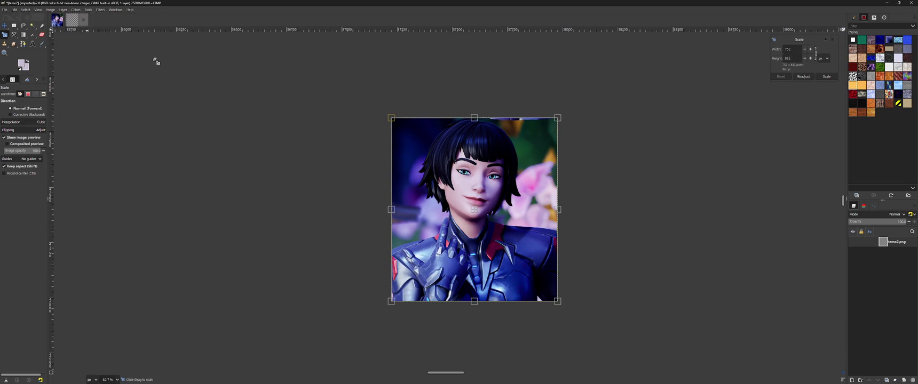
left_click(815, 54)
left_click(815, 53)
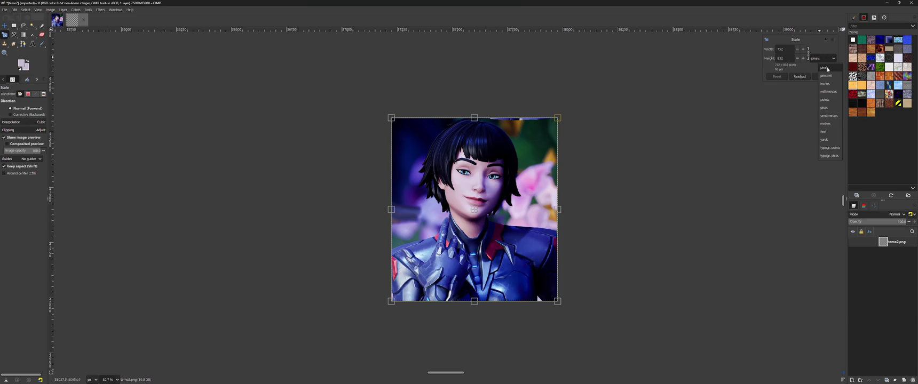
left_click(821, 67)
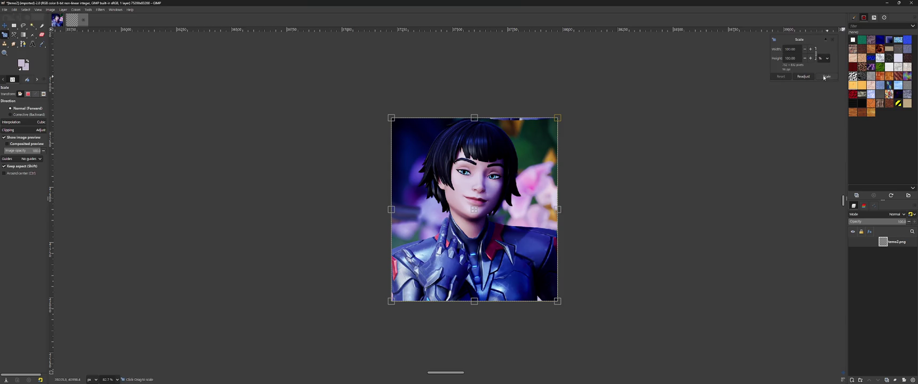
type("0")
left_click(794, 58)
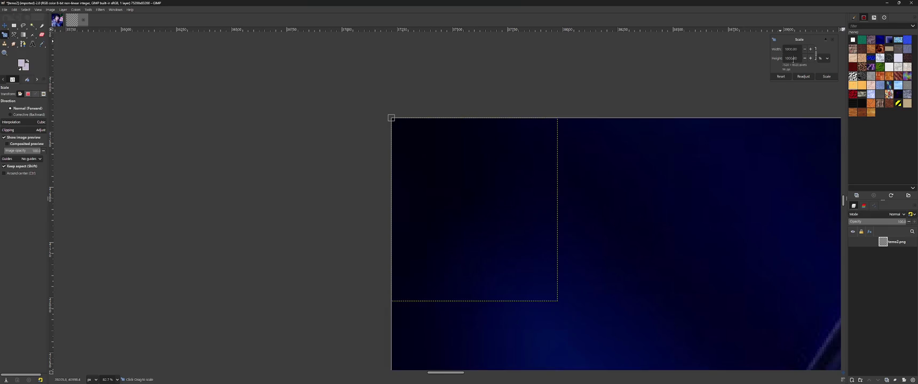
type("0")
left_click(793, 58)
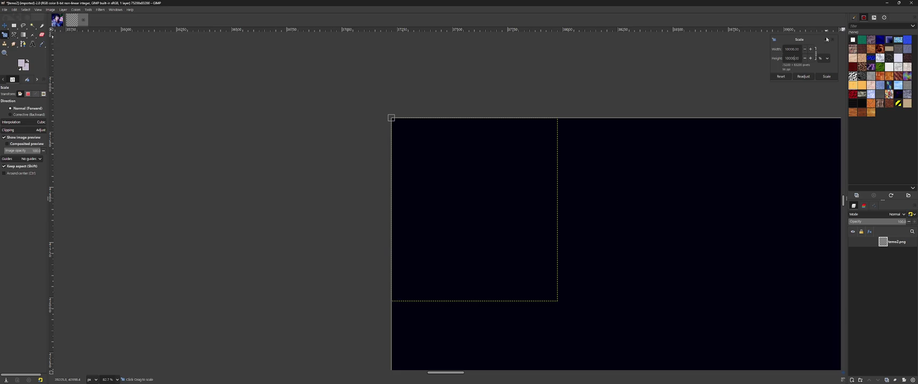
Detach the Scale dialog, readjust, trial a ~148% enlargement, then reset to 100%
left_click(827, 39)
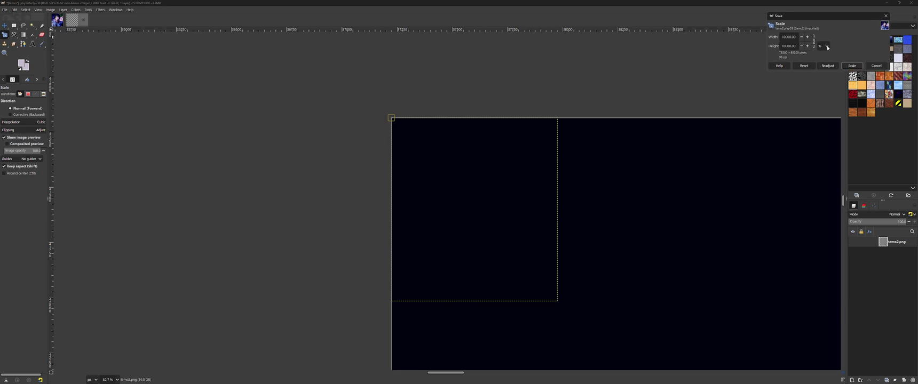
left_click_drag(830, 20, 782, 48)
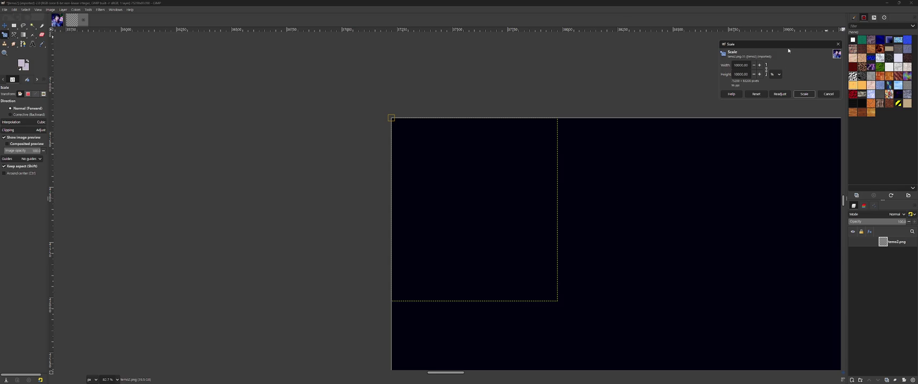
left_click(778, 94)
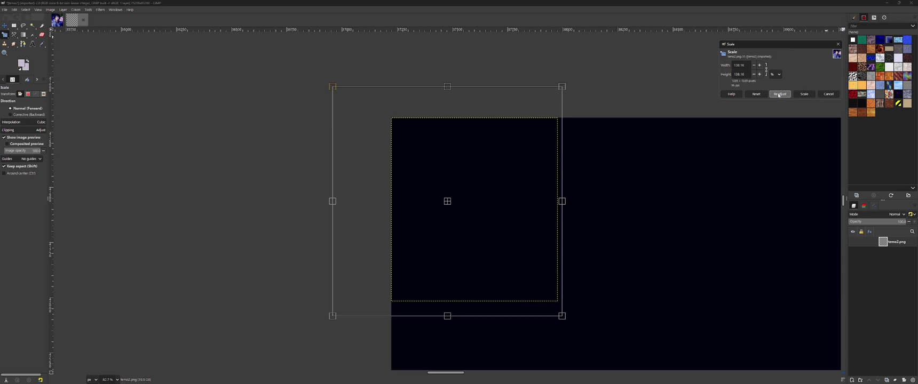
left_click_drag(450, 188, 392, 194)
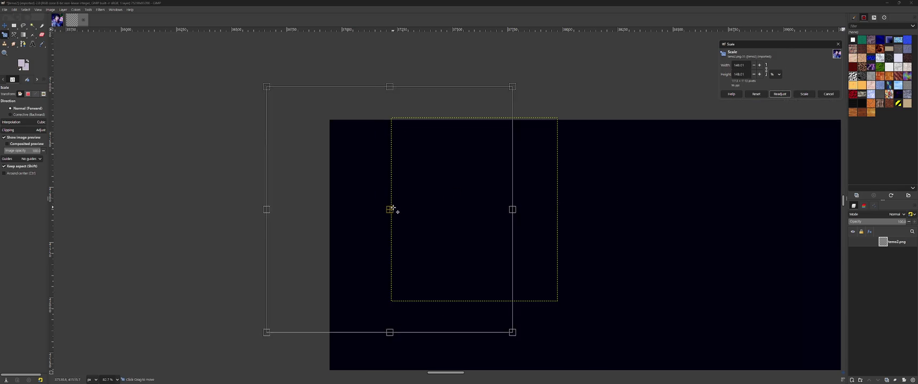
left_click(757, 94)
left_click_drag(790, 50, 788, 49)
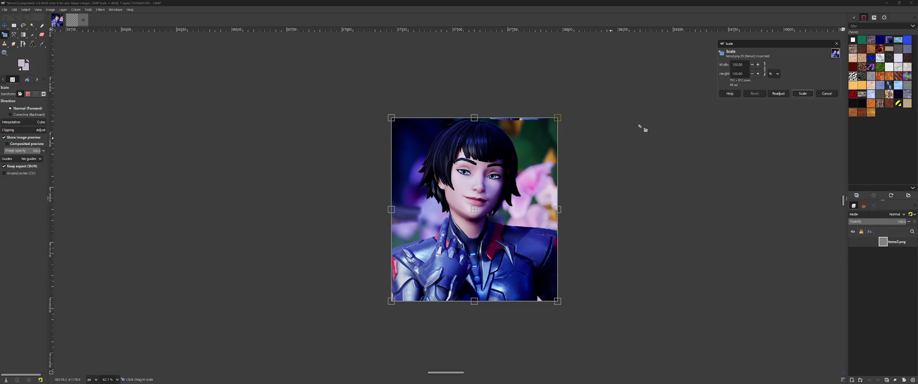
Try aligning the portrait's corner with the canvas and shrinking it in the pending Scale transform
scroll(454, 142, "down", 5)
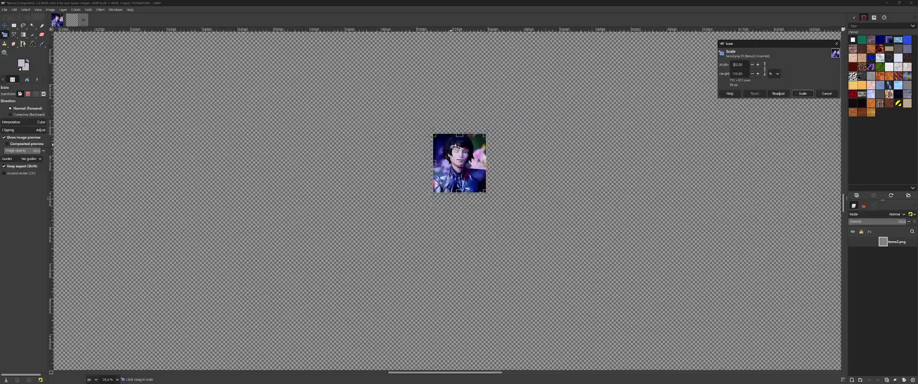
scroll(454, 147, "down", 5)
left_click_drag(454, 151, 346, 143)
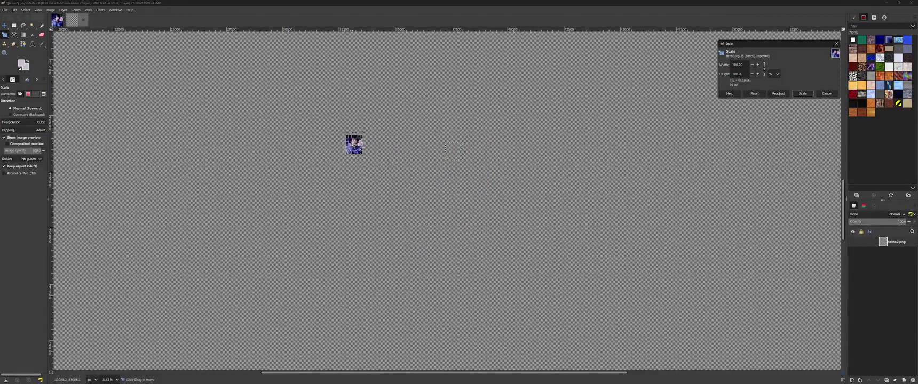
scroll(342, 142, "down", 4)
scroll(340, 142, "down", 4)
scroll(340, 141, "up", 4)
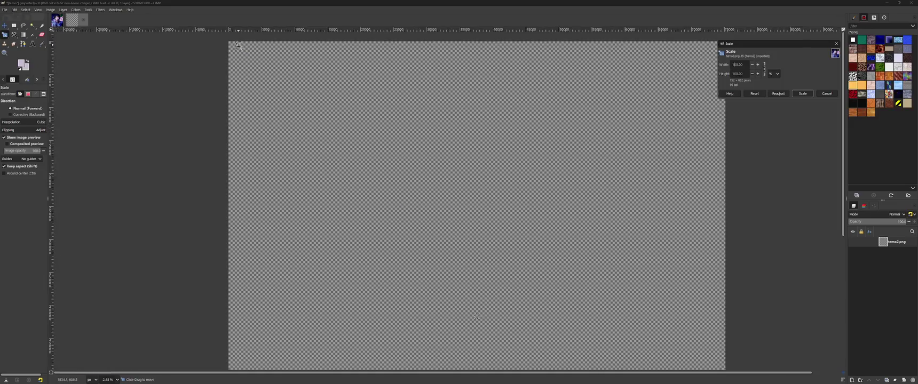
scroll(339, 141, "up", 4)
scroll(340, 141, "up", 4)
scroll(213, 46, "up", 4)
scroll(224, 64, "up", 4)
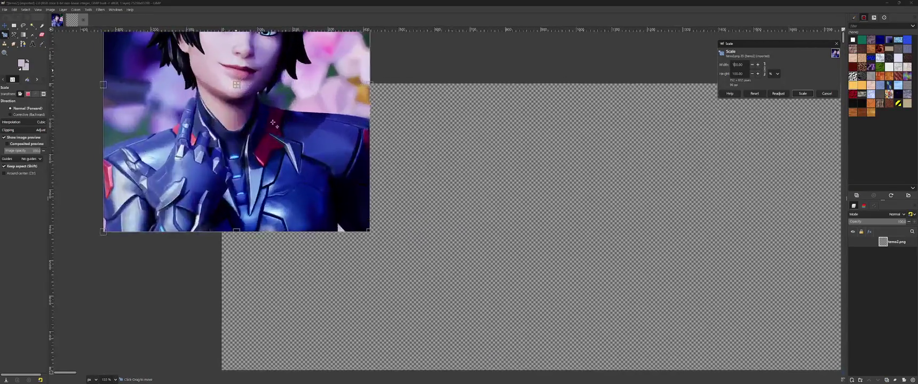
scroll(320, 160, "up", 2)
mouse_move(408, 276)
left_mouse_down()
mouse_move(394, 266)
mouse_move(400, 273)
left_mouse_up()
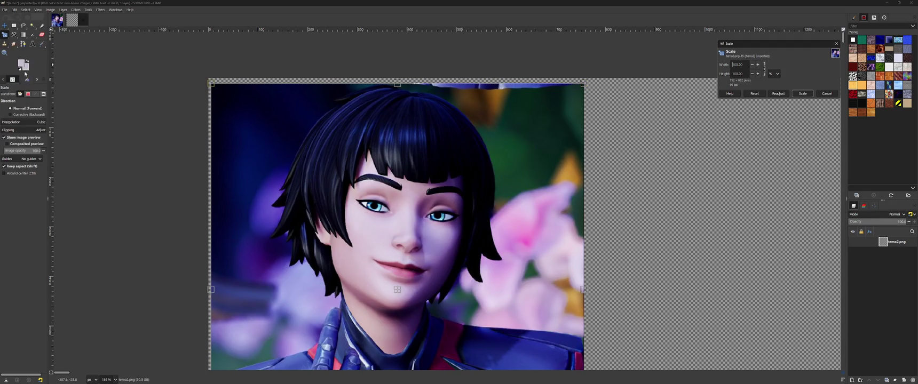
left_click(7, 37)
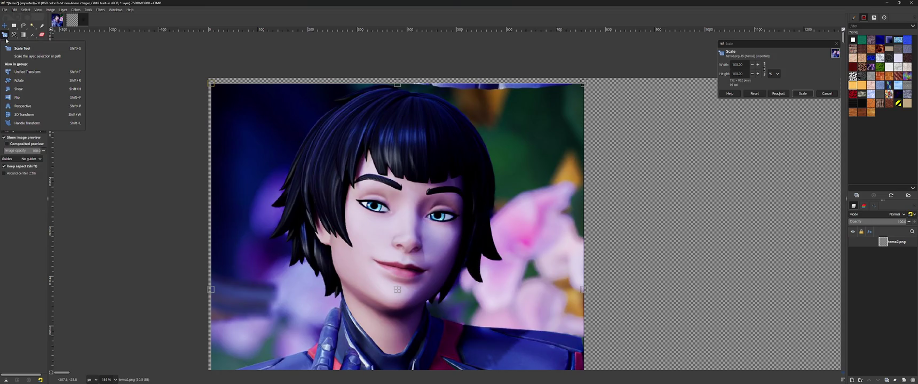
left_click(6, 40)
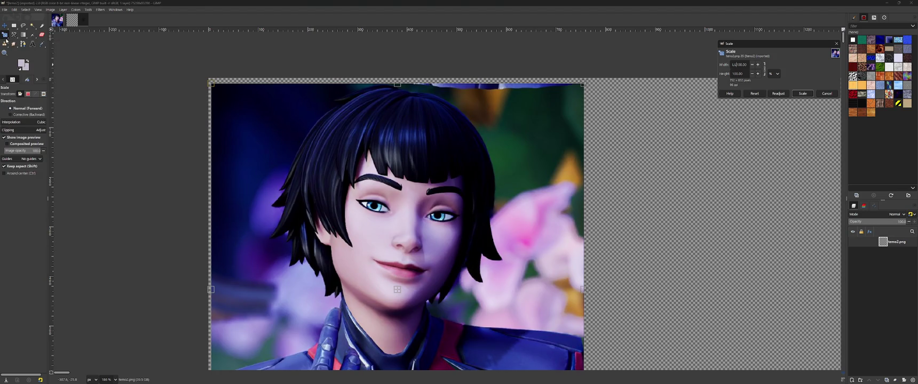
mouse_move(370, 173)
left_mouse_down()
mouse_move(365, 204)
mouse_move(380, 238)
mouse_move(421, 295)
left_mouse_up()
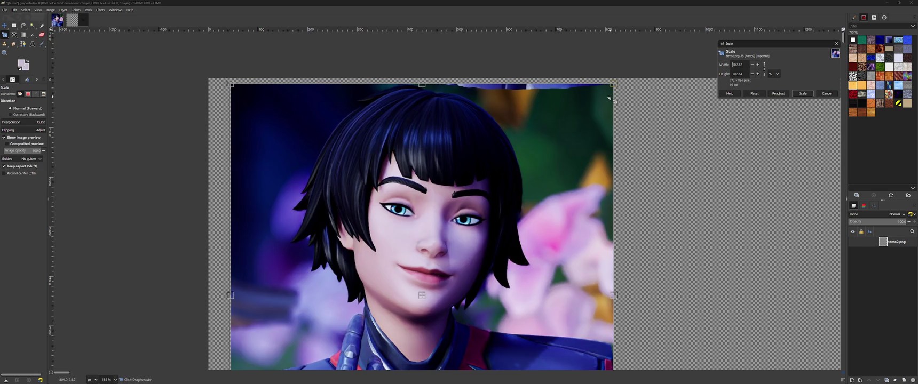
Cancel the scale, undo the 75200×83200 enlargement, and scale the layer to fill the canvas
left_click(826, 94)
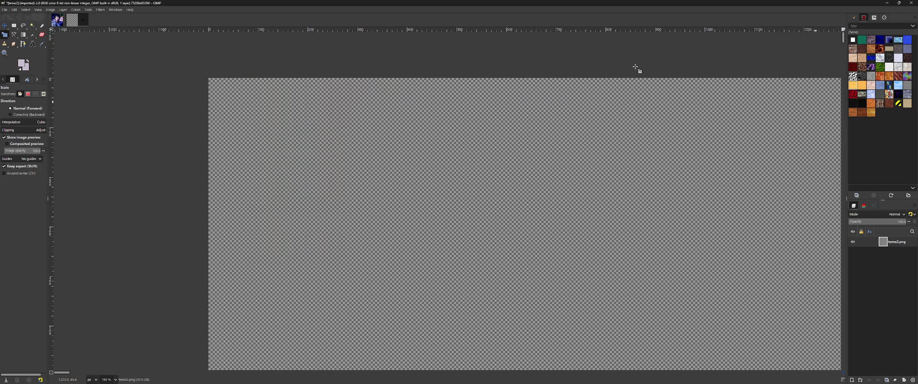
key("ctrl+z")
left_click(634, 68)
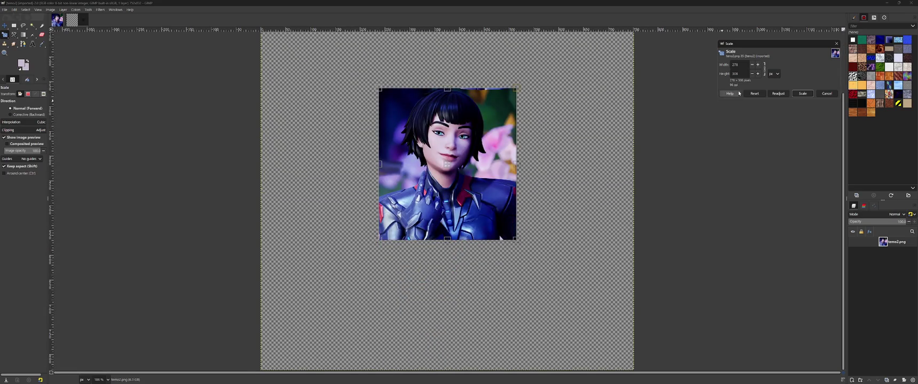
left_click(803, 93)
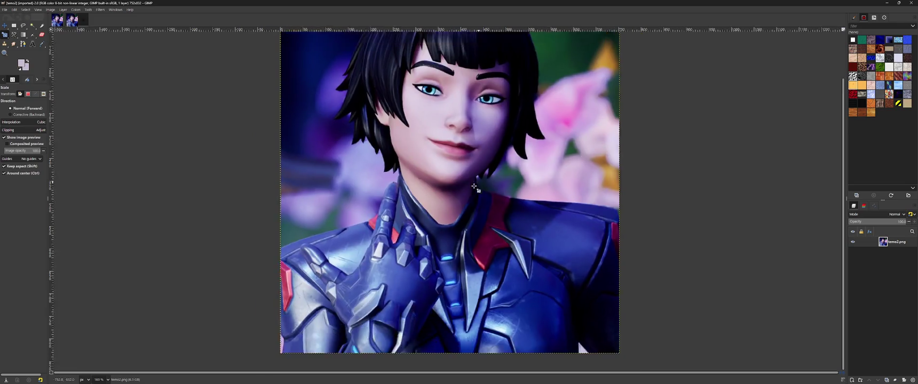
scroll(636, 150, "down", 5)
left_click_drag(636, 149, 473, 196)
scroll(476, 197, "up", 2)
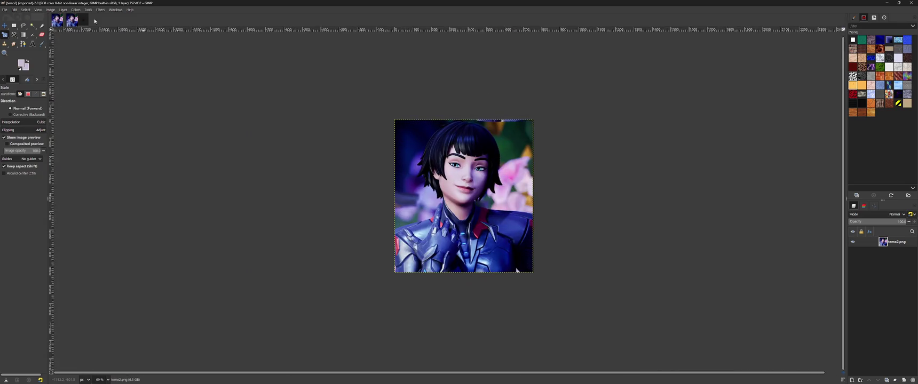
left_click(97, 9)
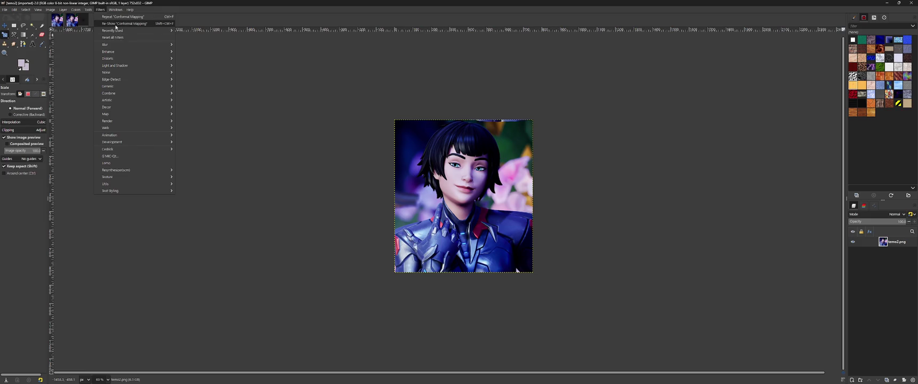
Resize the canvas to a 10000% width only, then undo that overly wide resize
left_click(97, 9)
left_click(50, 10)
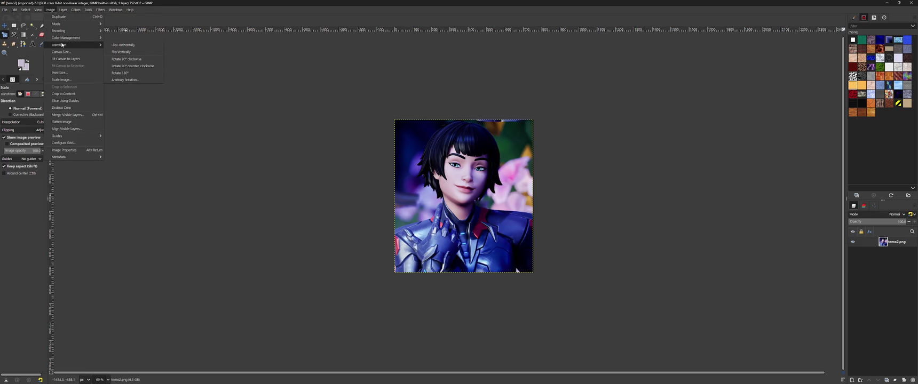
left_click(63, 52)
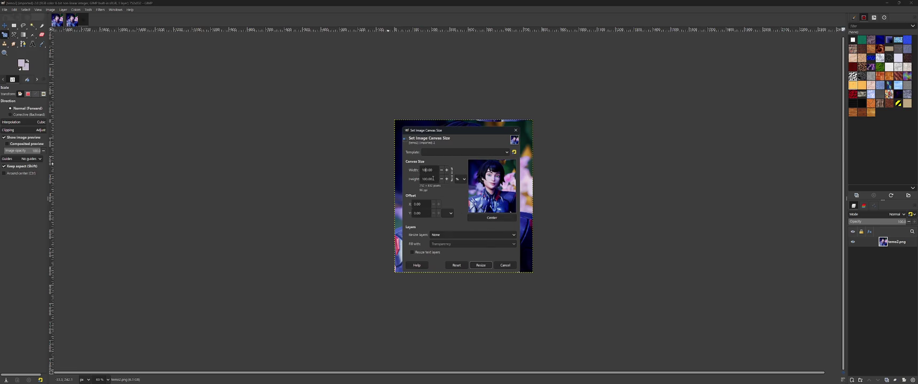
type("00")
key("Tab")
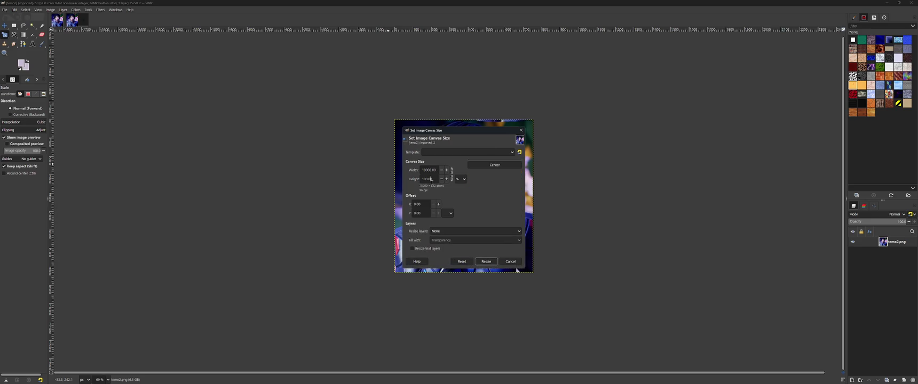
left_click(485, 261)
key("ctrl+z")
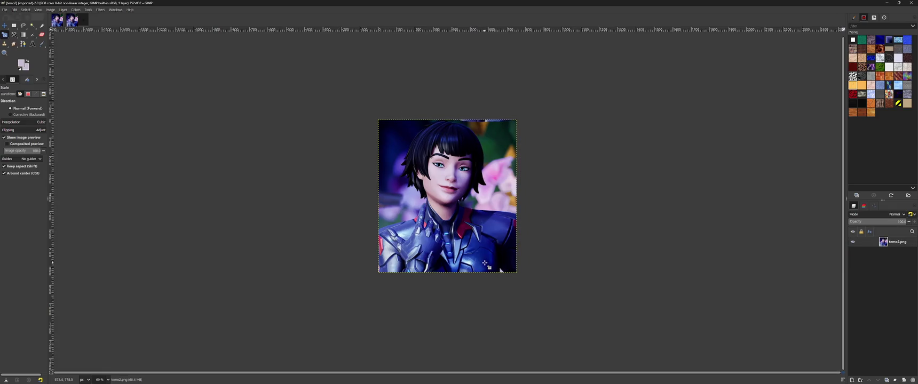
Enlarge the canvas to 10000% width and height, giving 75200×83200 px
left_click(51, 9)
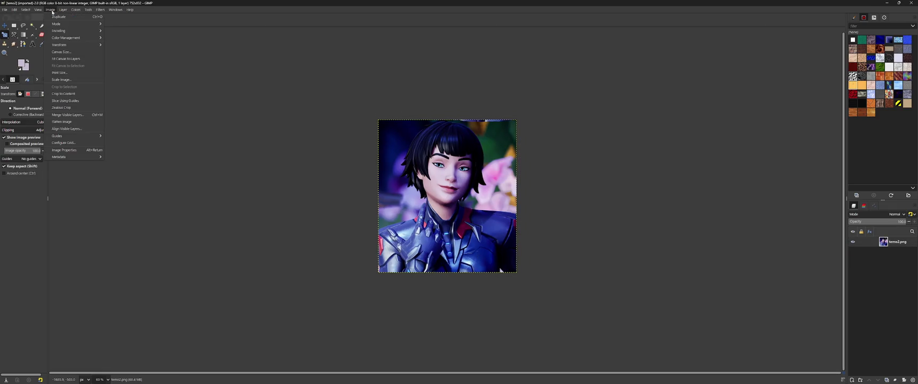
left_click(61, 52)
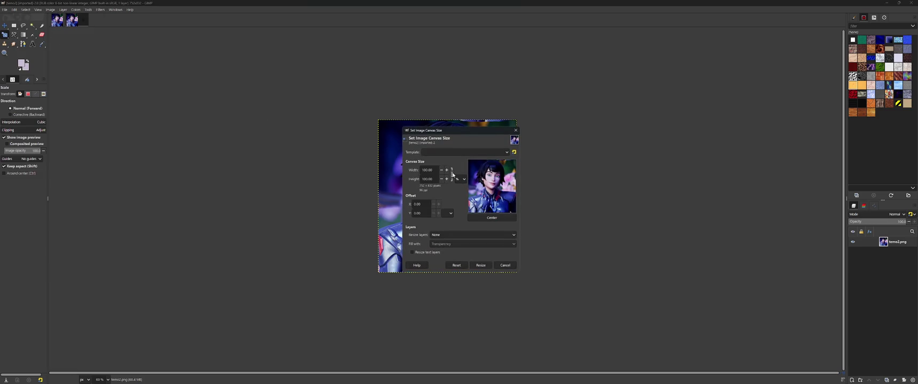
left_click(428, 169)
type("0")
left_click(430, 179)
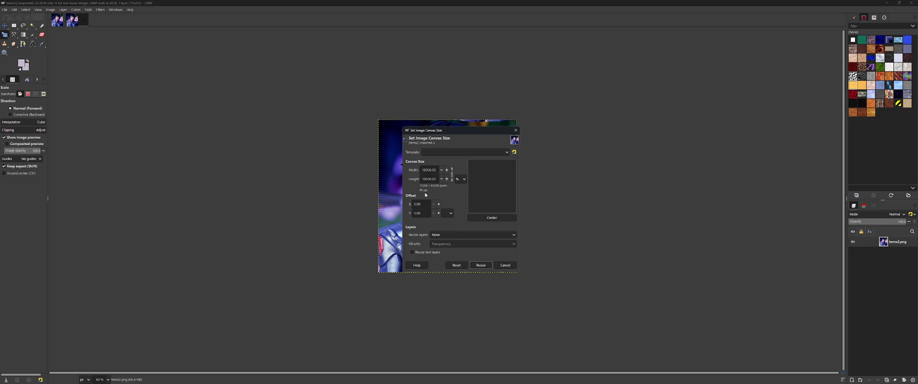
left_click(479, 265)
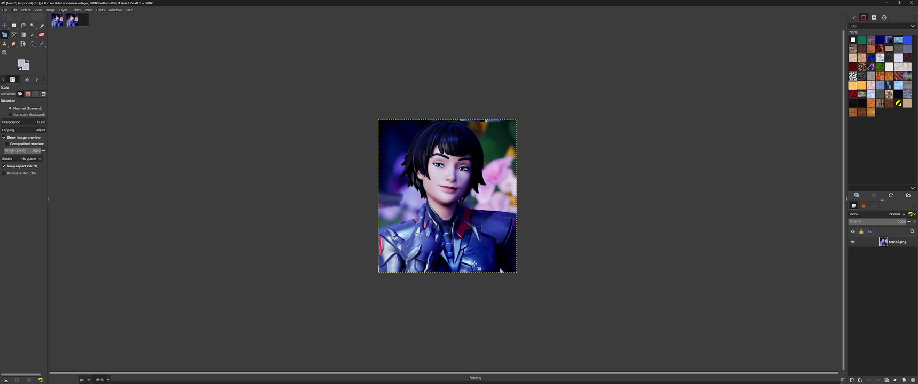
Start the Scale tool on the layer with units in percent and a 10000 size
left_click(99, 12)
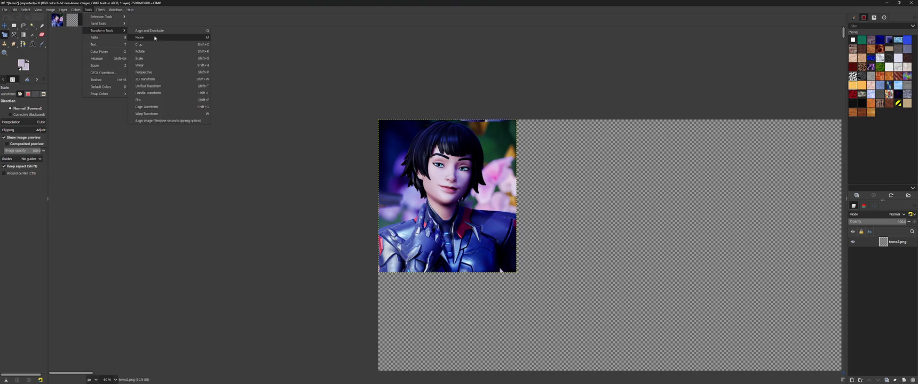
left_click(156, 61)
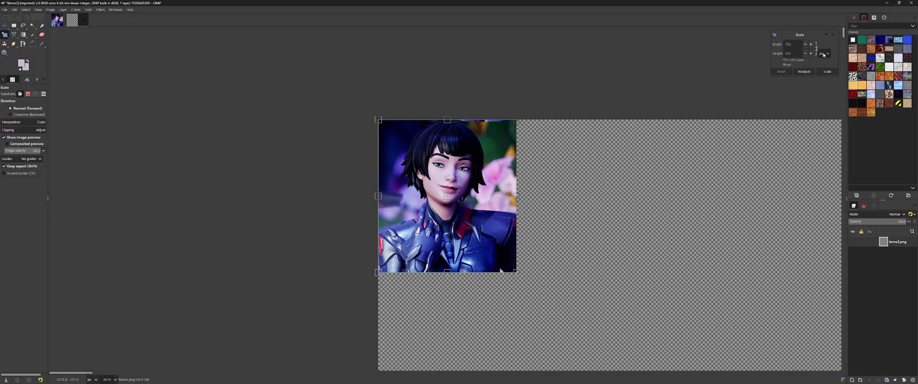
left_click(824, 53)
left_click(827, 67)
type("0000.00")
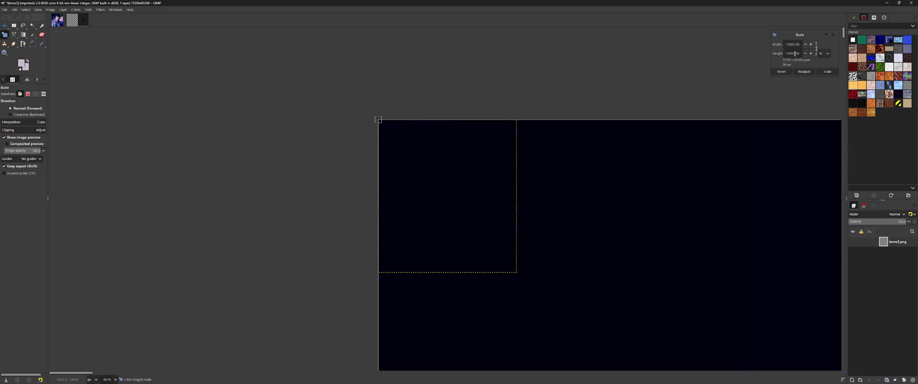
Apply the 10000% scale to the portrait layer
scroll(411, 176, "down", 3)
scroll(346, 159, "down", 5)
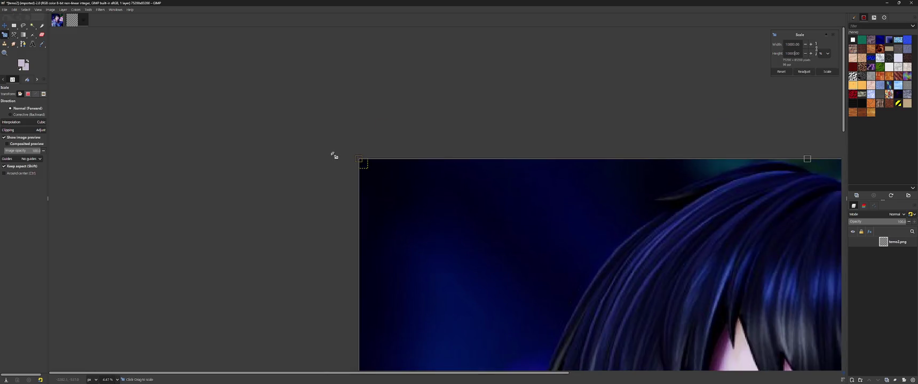
scroll(542, 226, "up", 3)
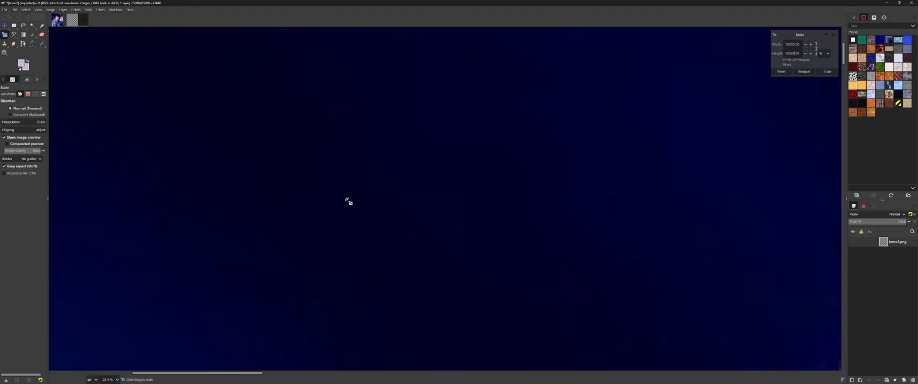
scroll(480, 219, "up", 5)
scroll(513, 225, "up", 6)
scroll(512, 225, "up", 6)
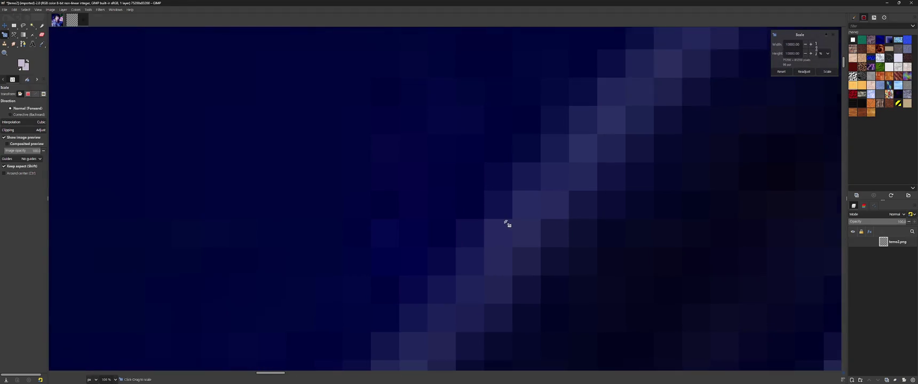
scroll(502, 216, "up", 5)
scroll(493, 208, "up", 3)
scroll(490, 207, "down", 4)
scroll(449, 207, "down", 5)
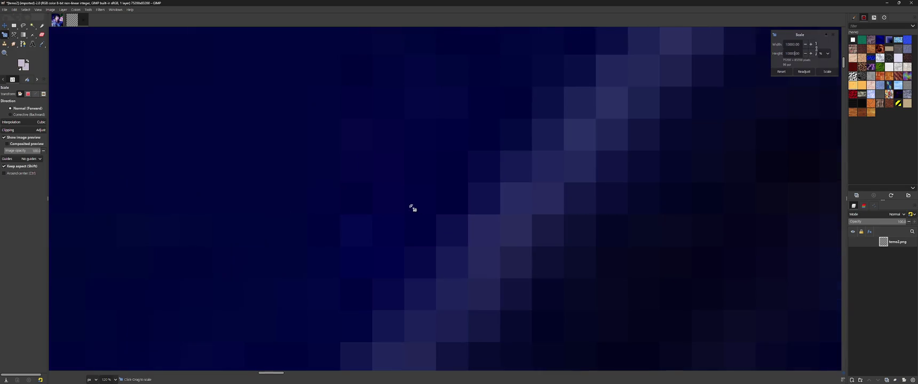
scroll(373, 192, "down", 8)
scroll(331, 181, "down", 3)
scroll(299, 176, "down", 3)
scroll(288, 168, "down", 2)
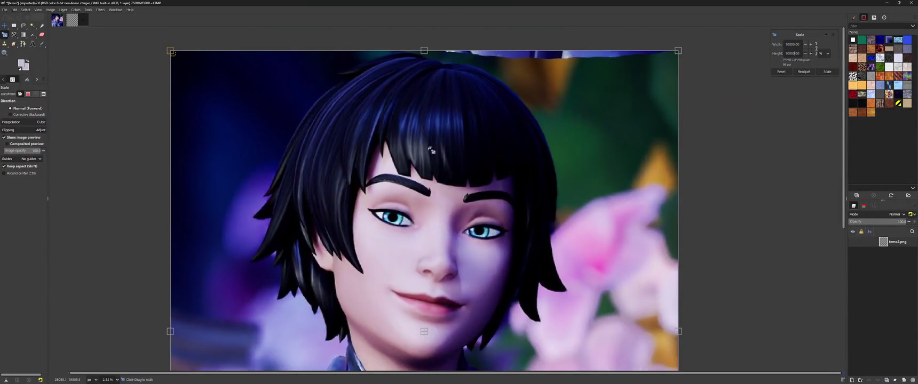
scroll(501, 173, "down", 1)
scroll(502, 171, "down", 4)
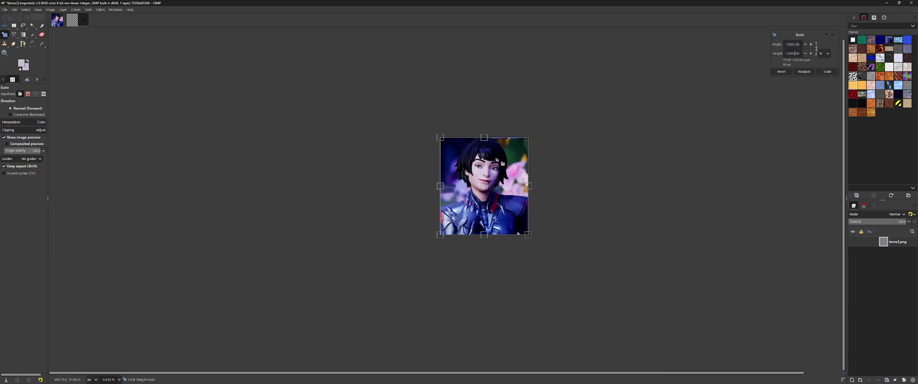
scroll(503, 168, "up", 3)
left_click(827, 72)
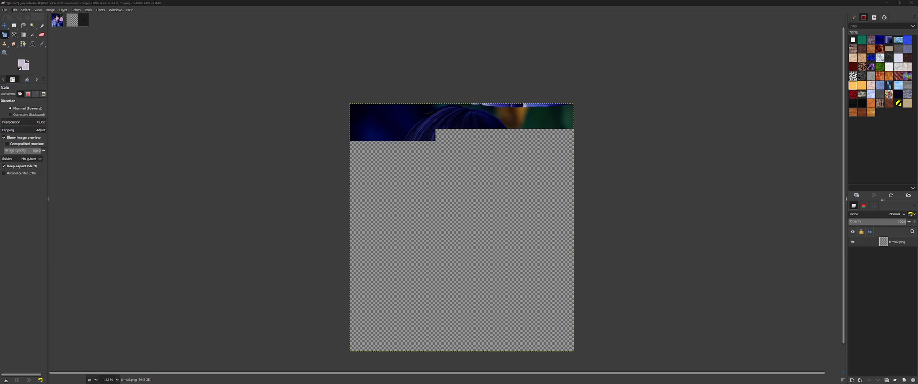
Open Task Manager with Ctrl+Shift+Esc while the enlarged layer renders
key("ctrl+shift+Escape")
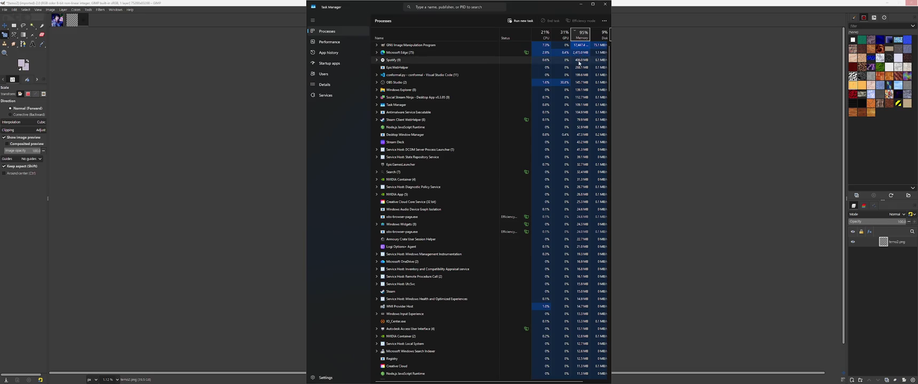
Review the Memory graph and process list in Task Manager, then minimise it
left_click(580, 112)
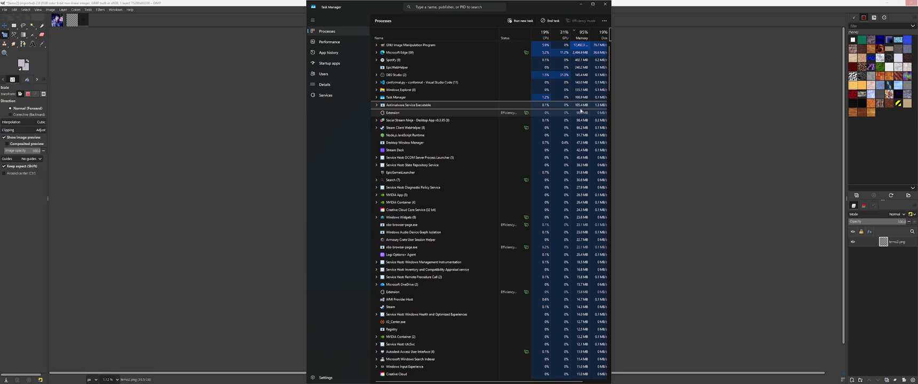
left_click(335, 43)
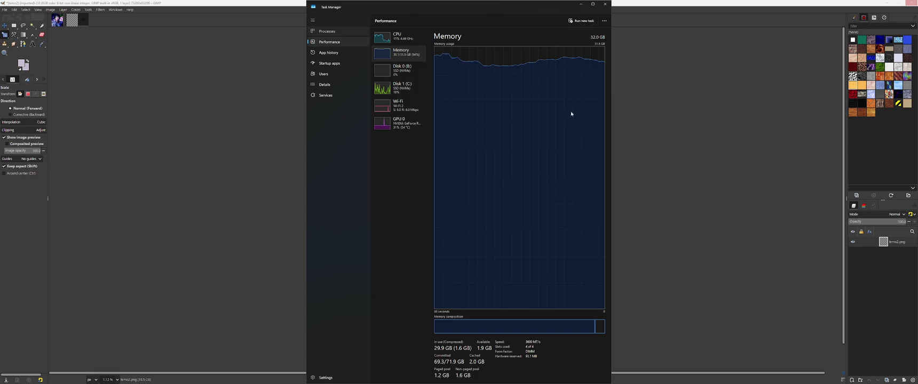
key("ctrl+1")
scroll(577, 167, "down", 20)
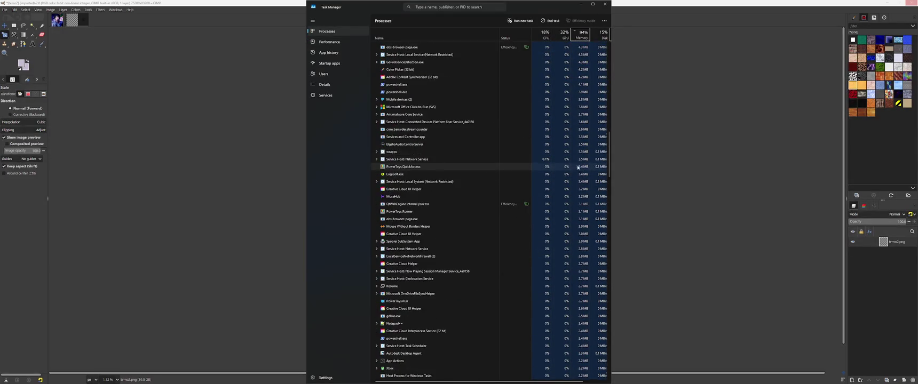
scroll(577, 167, "down", 10)
scroll(581, 166, "down", 10)
scroll(583, 163, "down", 8)
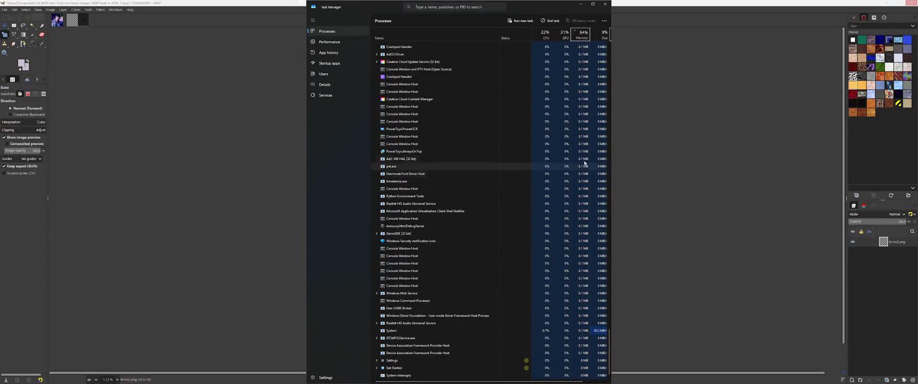
scroll(584, 164, "up", 20)
scroll(582, 203, "up", 20)
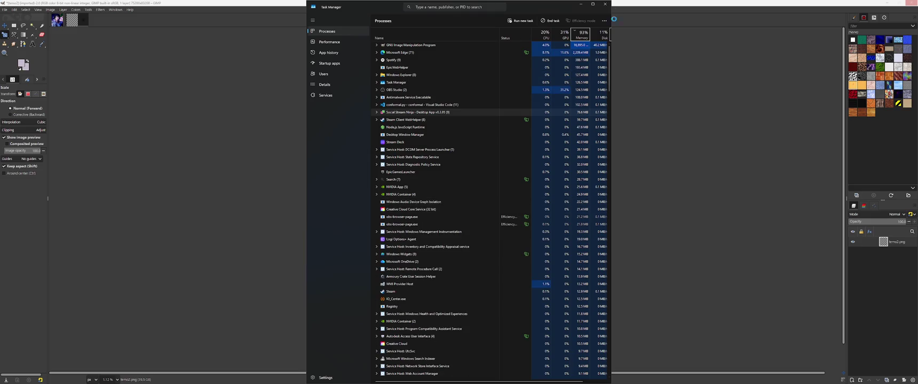
left_click(581, 4)
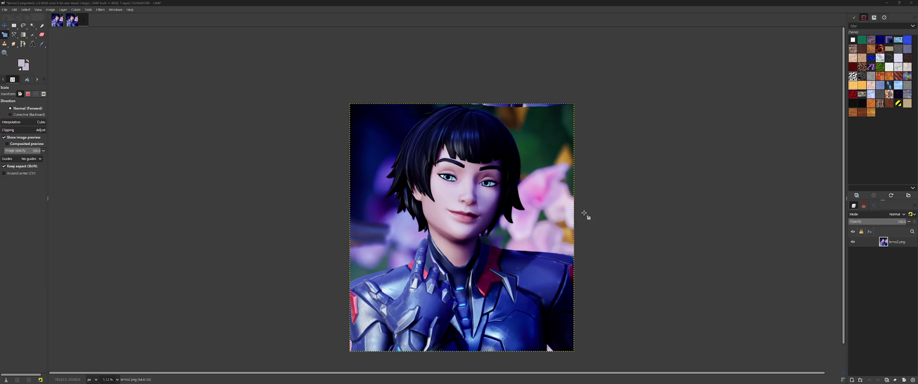
Open the Filters menu to reach the Distorts filters
left_click(104, 12)
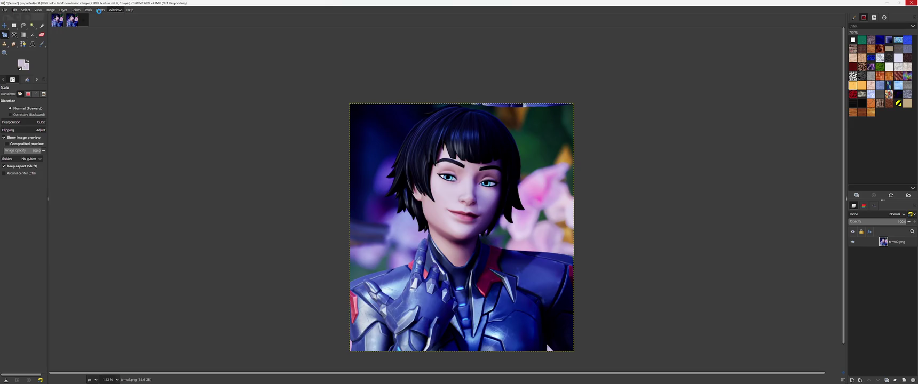
left_click(100, 11)
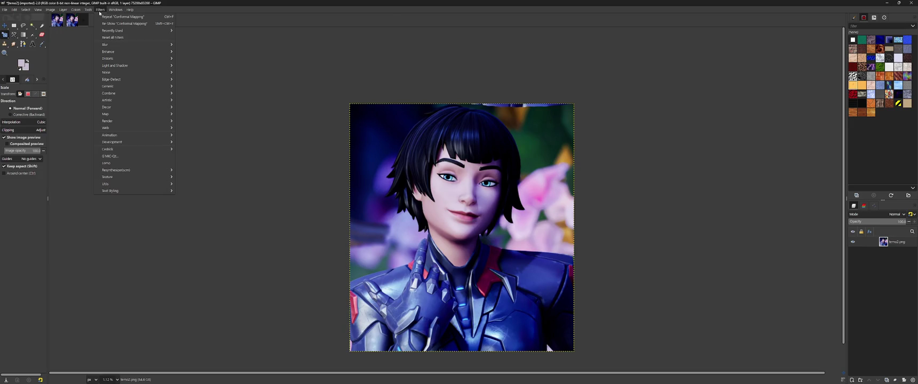
mouse_move(109, 58)
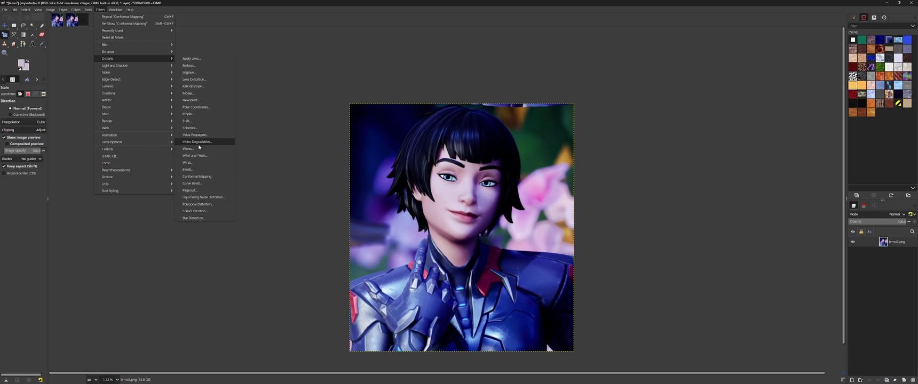
Run Distorts > Conformal Mapping with its current settings, crashing the conformal.py plug-in
left_click(198, 178)
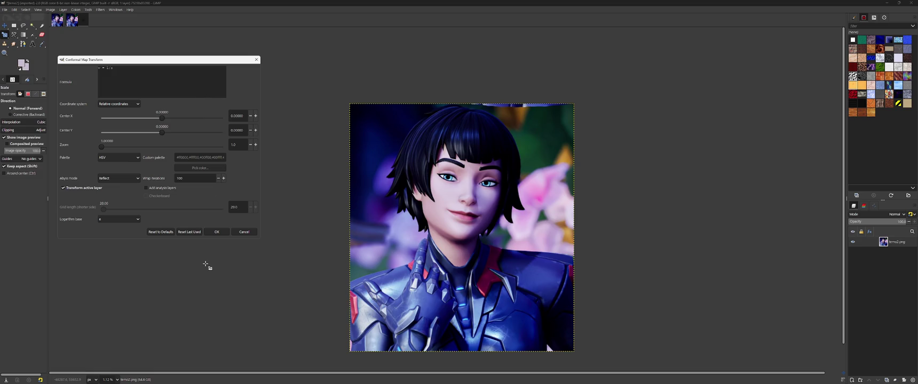
left_click(214, 232)
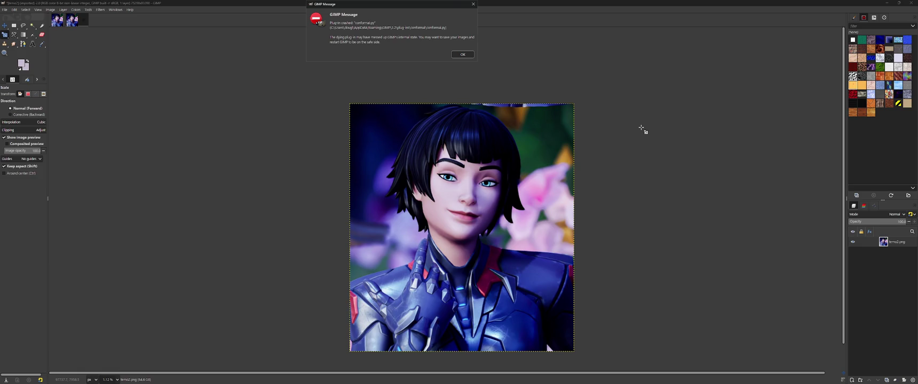
Dismiss the crash message and snap the un-maximised GIMP window into the screen's middle
left_click(462, 54)
mouse_move(504, 4)
left_mouse_down()
mouse_move(501, 107)
mouse_move(458, 191)
mouse_move(469, 202)
left_mouse_up()
left_click_drag(561, 2, 410, 237)
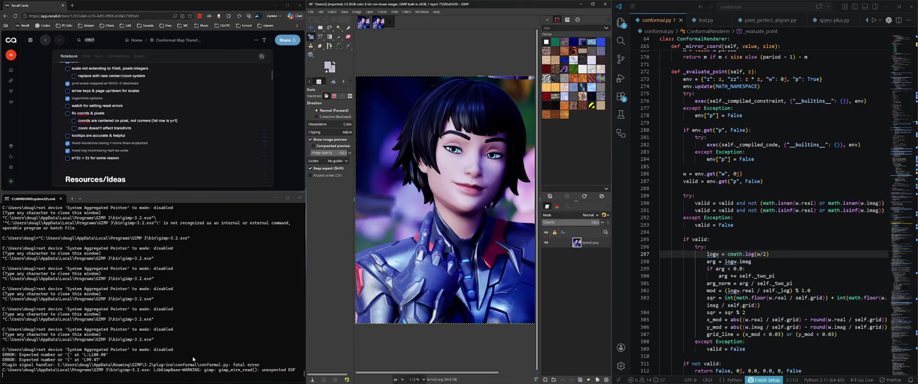
Reopen the Conformal Mapping dialog and move it aside to uncover the notes
left_click(407, 12)
left_click(426, 30)
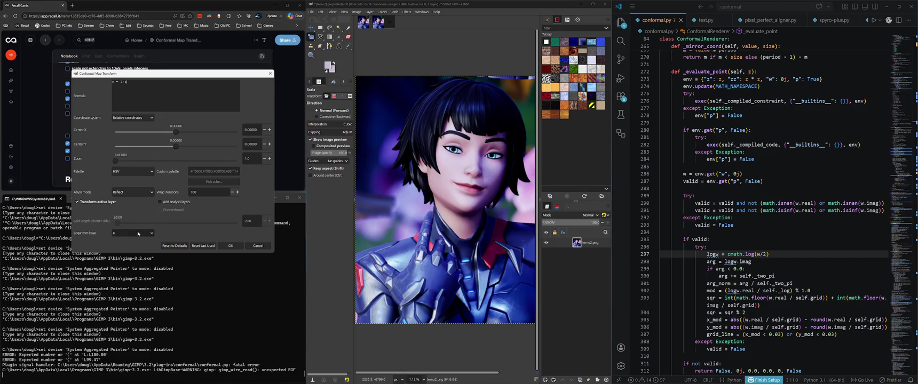
mouse_move(85, 233)
left_click_drag(109, 73, 334, 98)
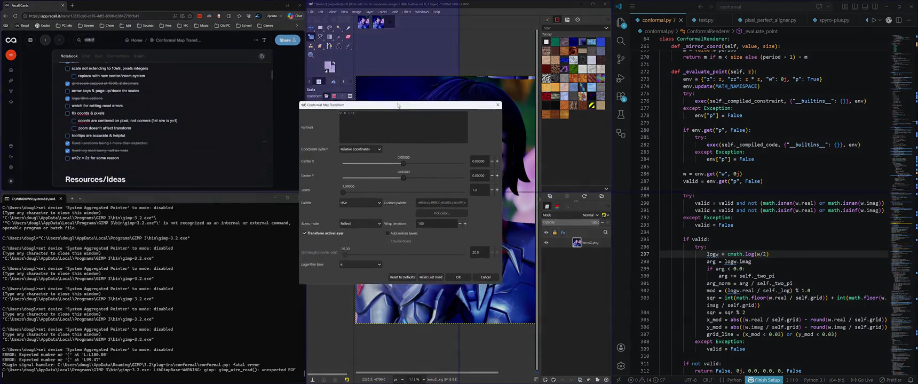
Add the checklist note 'hide log base with analysis layer', then rerun the Conformal Map transform
left_click(119, 158)
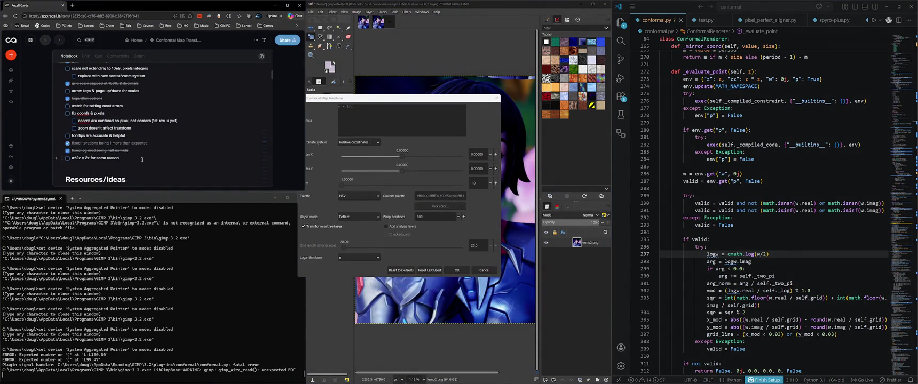
key("Return")
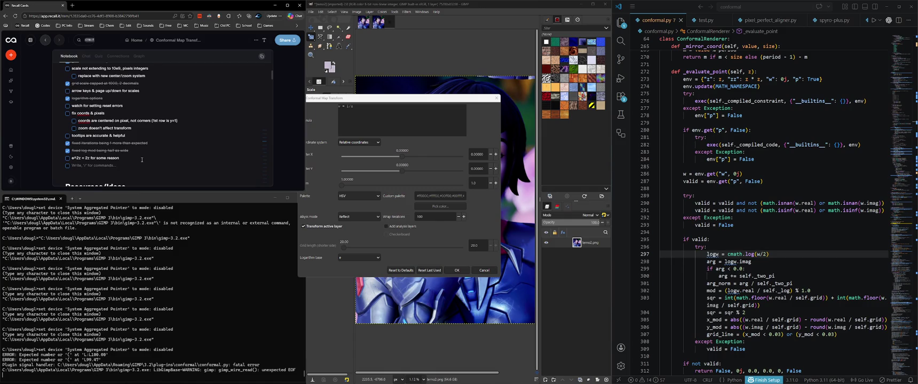
type("hide log ba")
type("se with ")
type("analysis l")
type("ayers")
left_click_drag(441, 97, 369, 64)
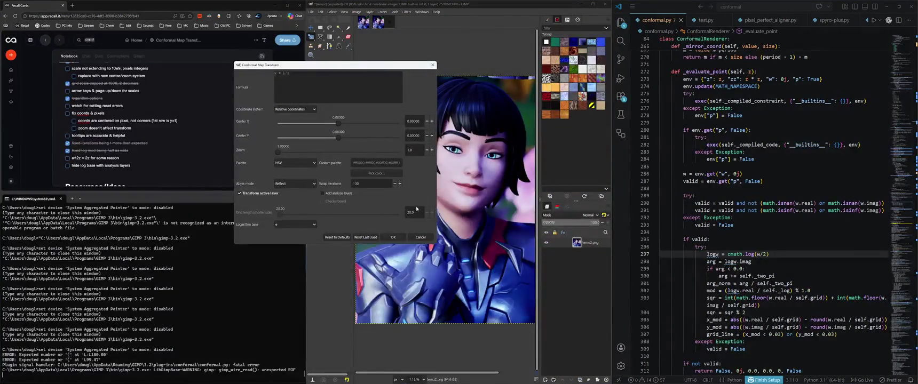
left_click(401, 238)
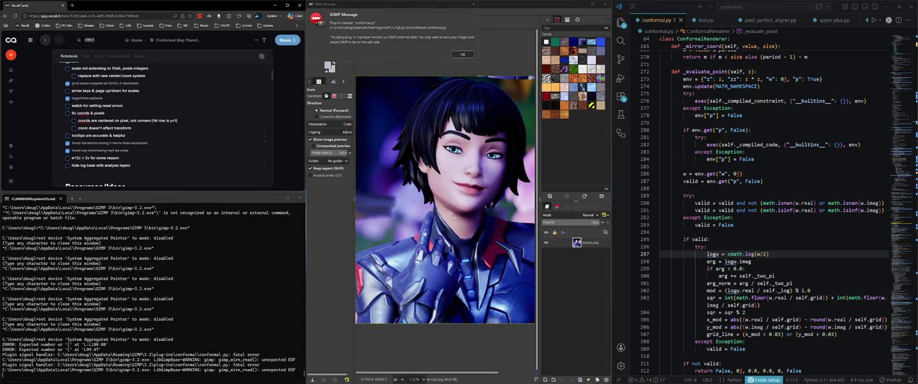
Dismiss the plug-in crash message, check Task Manager and the Filters menu, then return to VS Code
left_click(462, 55)
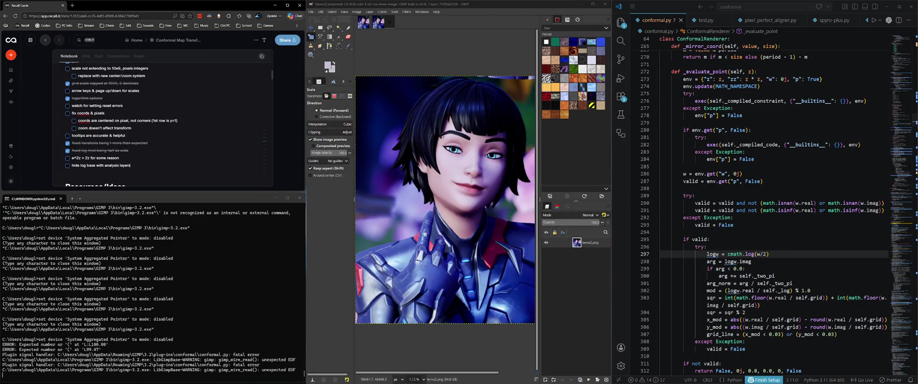
key("ctrl+shift+Escape")
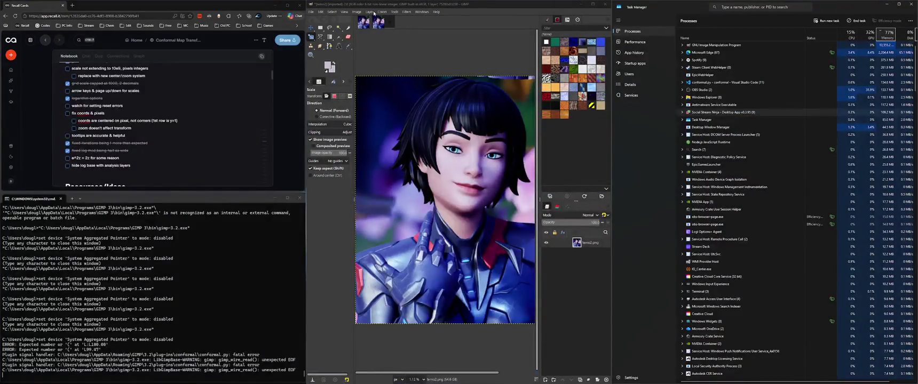
left_click(407, 12)
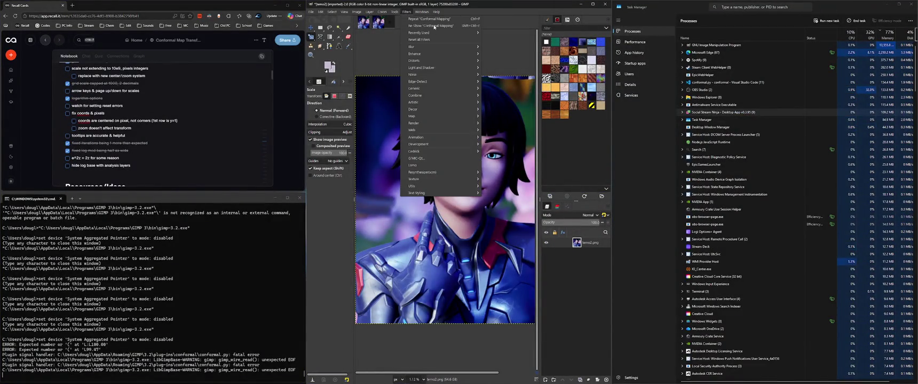
key("Escape")
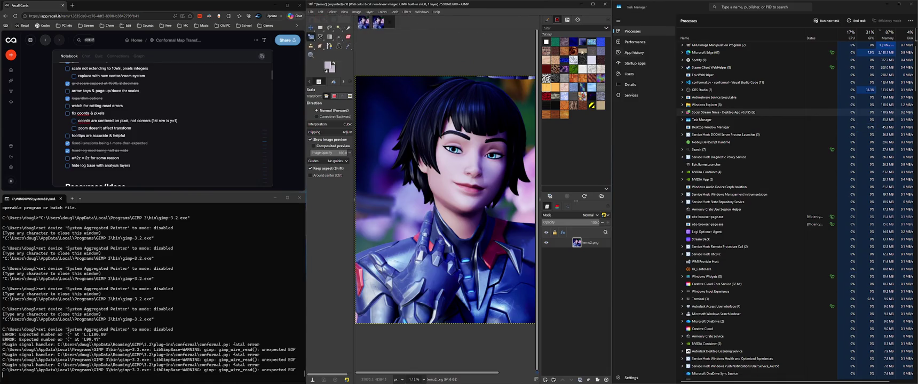
key("alt+Tab")
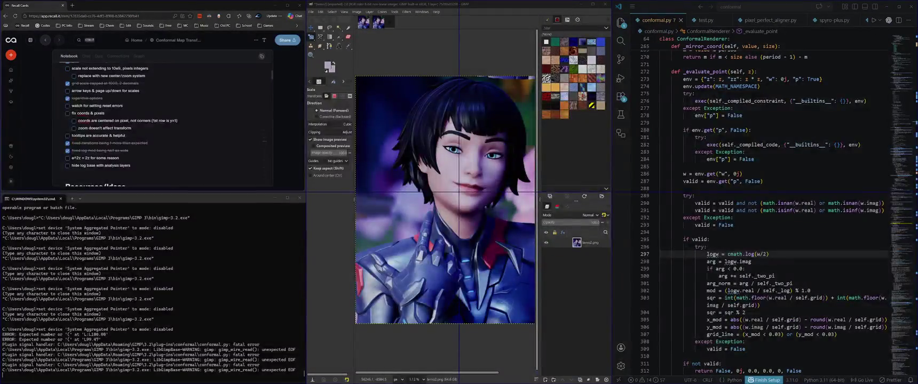
Force-close the unresponsive GIMP, restart it, and reopen the recent temo2.png portrait
left_click(515, 9)
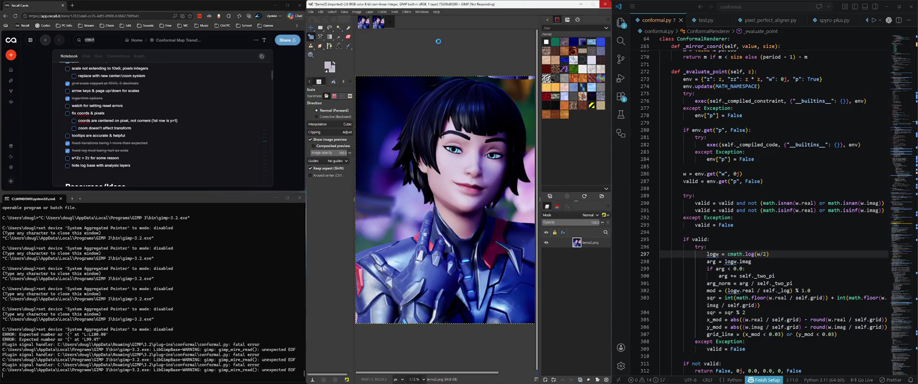
left_click(608, 6)
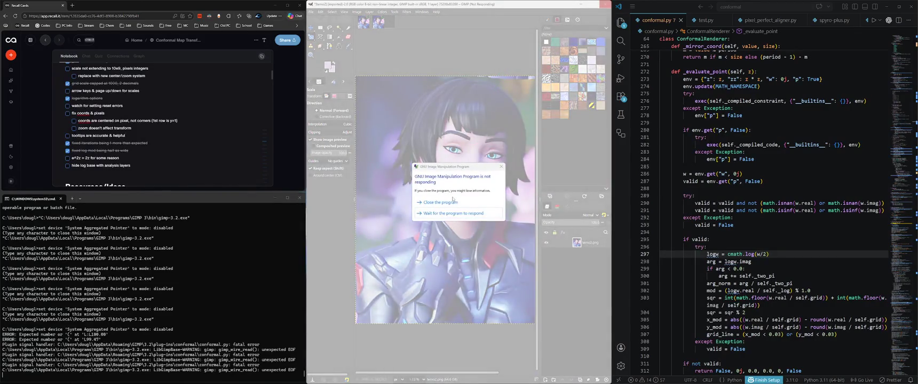
left_click(454, 202)
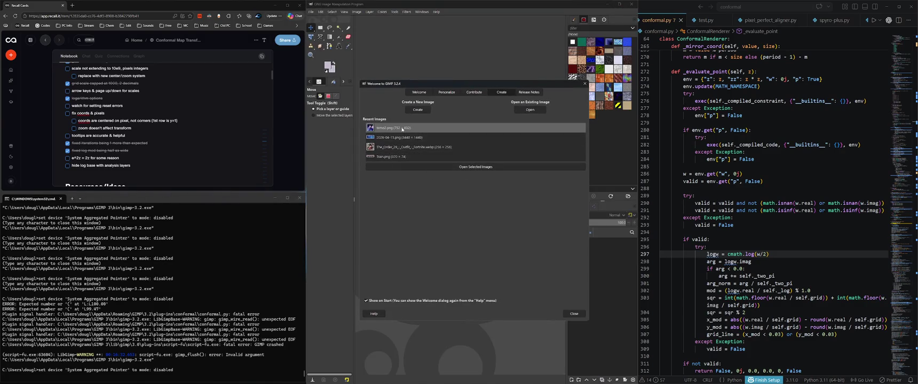
double_click(456, 128)
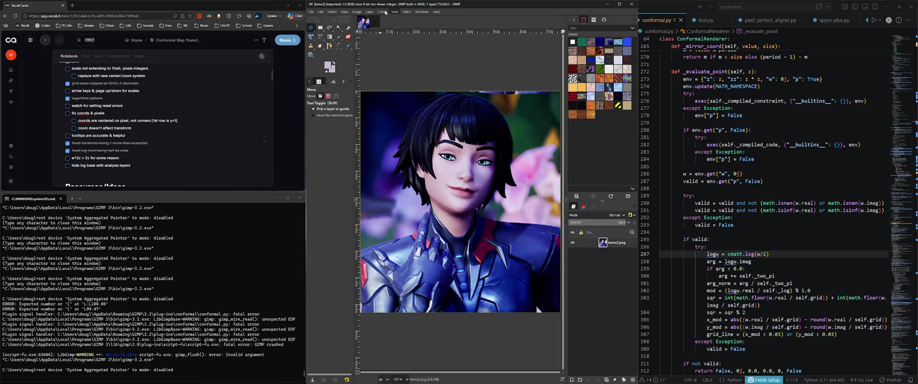
Browse the Image menu commands for the reopened temo2 portrait
left_click(355, 12)
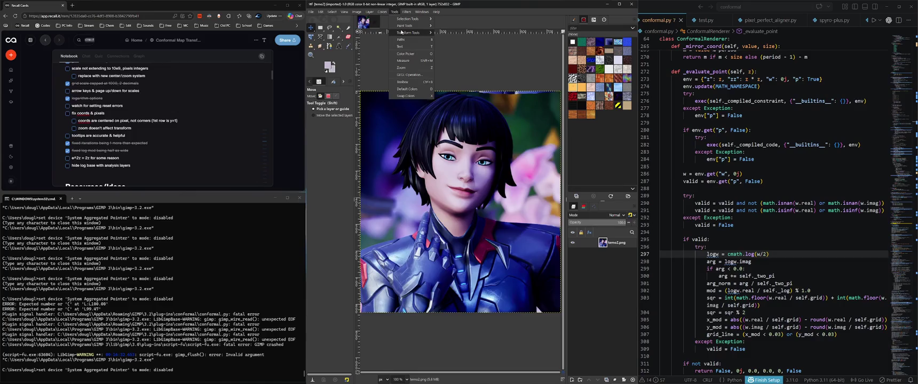
mouse_move(411, 32)
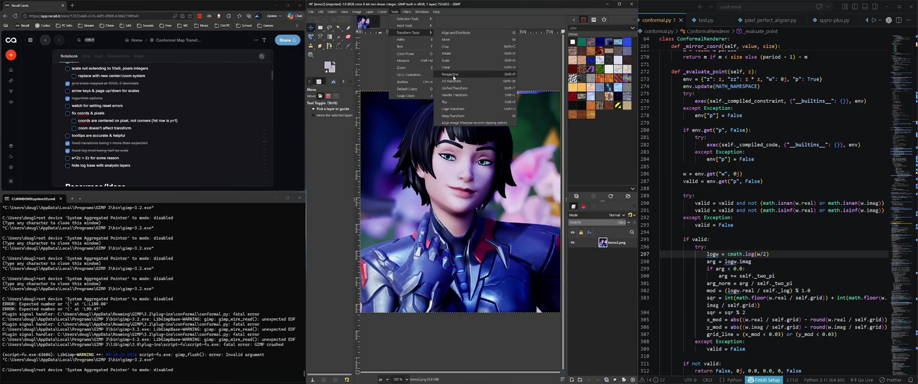
Scale the layer tenfold to 7520 × 8320 pixels
left_click(452, 60)
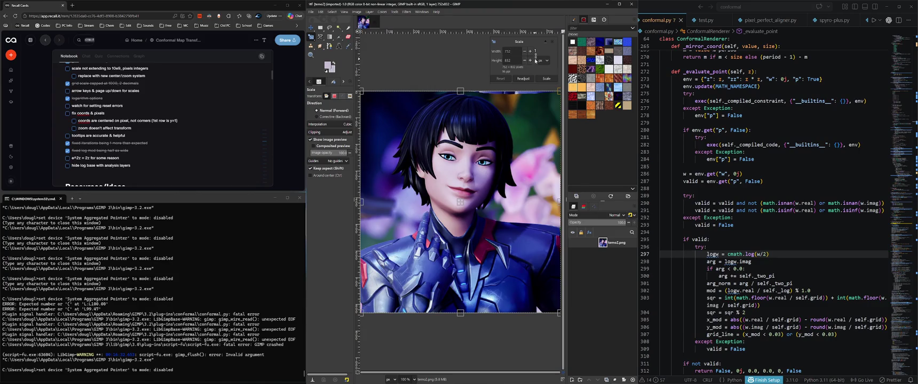
type("0")
key("Tab")
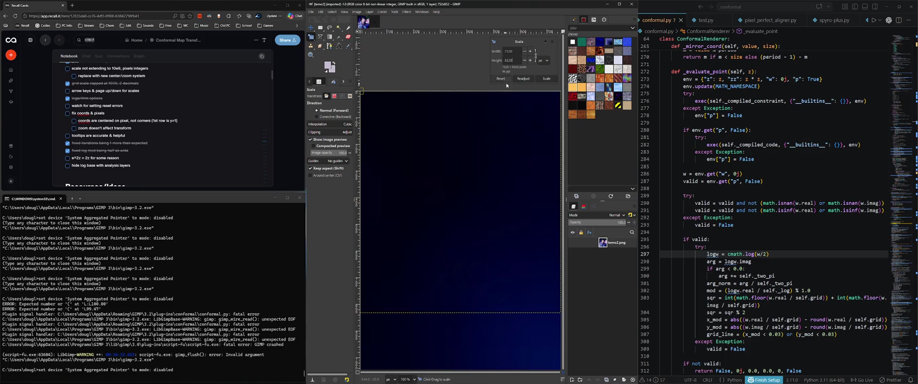
left_click(544, 79)
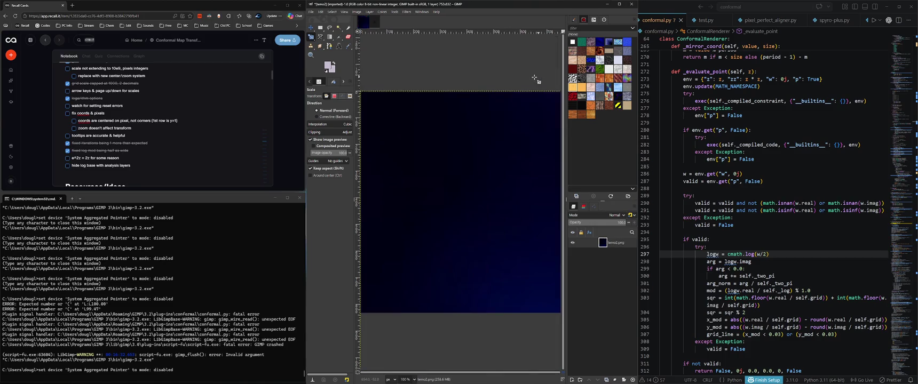
scroll(427, 160, "down", 3)
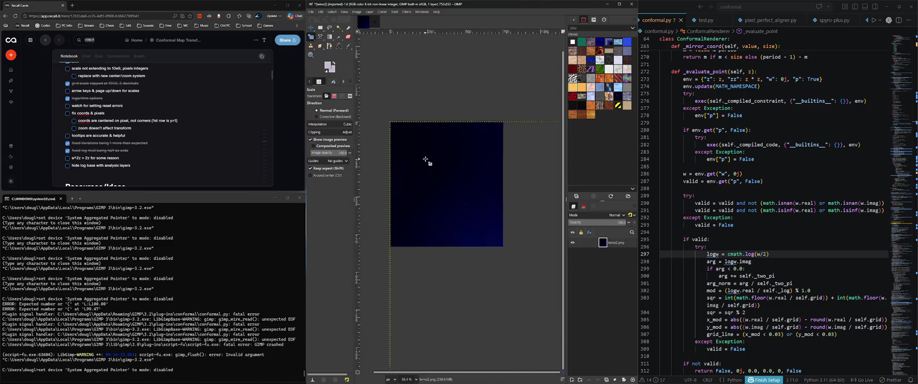
Fit the canvas to the enlarged layer and zoom to show the whole image
left_click(356, 12)
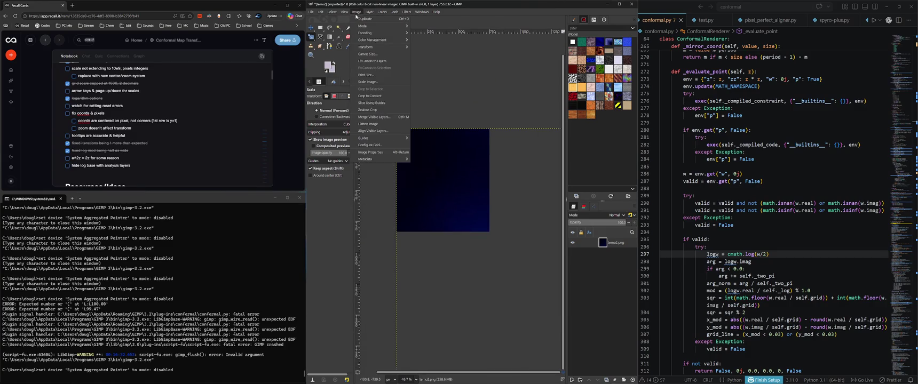
left_click(370, 61)
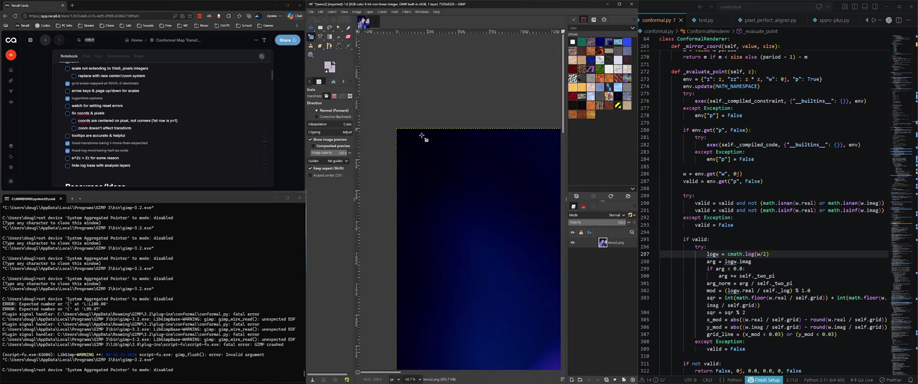
key("shift+ctrl+j")
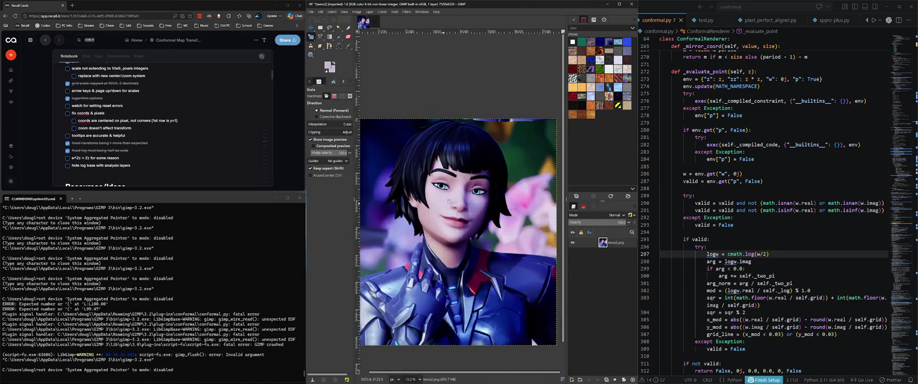
left_click(393, 12)
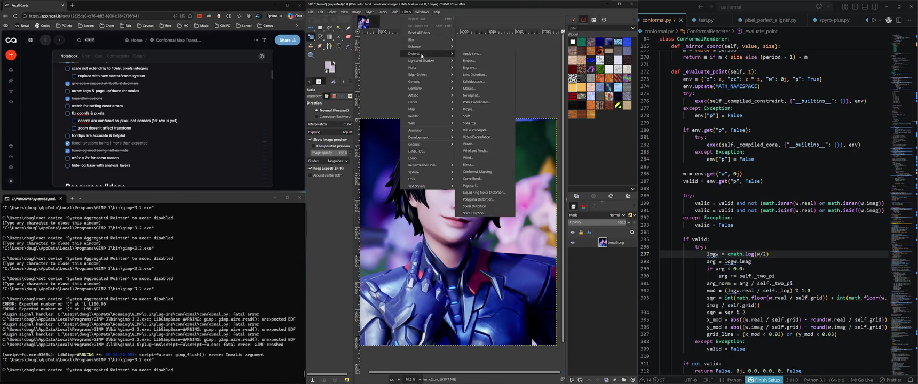
mouse_move(423, 54)
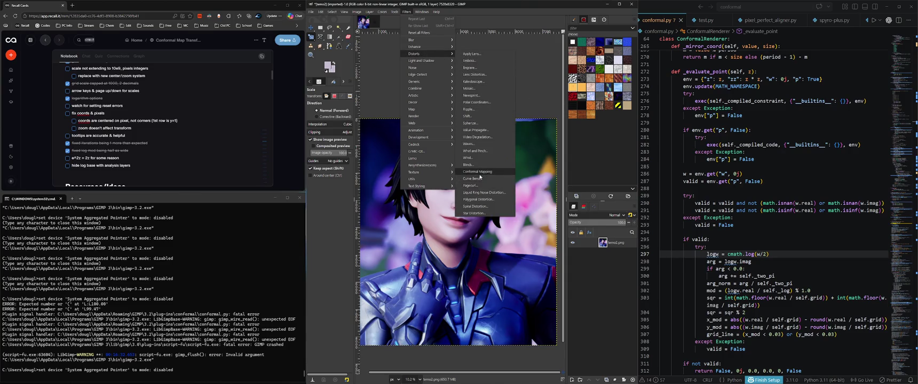
Run Filters > Distorts > Conformal Mapping with the current settings on the enlarged portrait
left_click(480, 171)
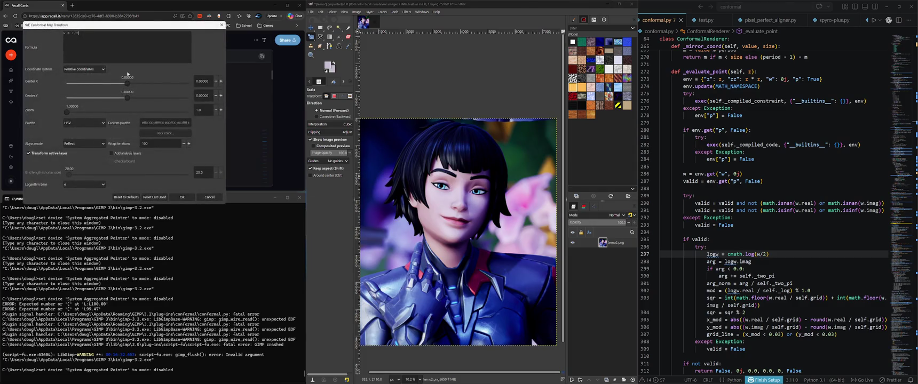
left_click(182, 197)
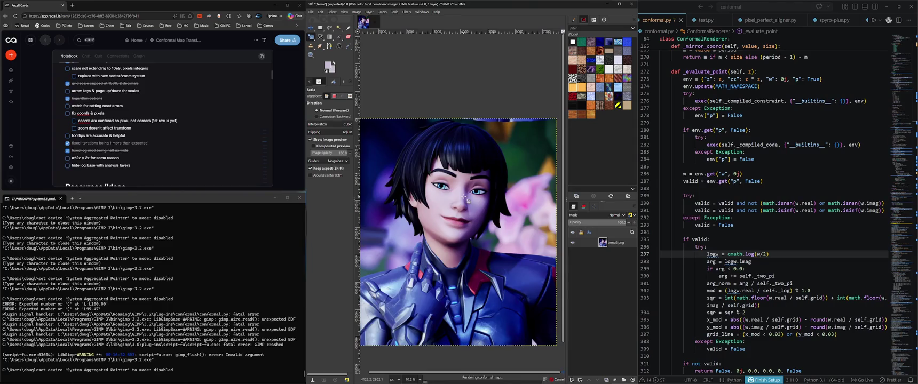
left_click(813, 232)
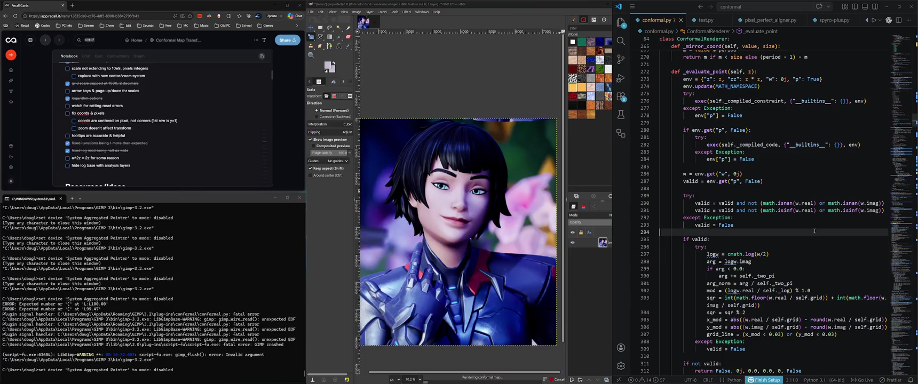
Search conformal.py for self.height and step to where the constructor sets it
key("ctrl+f")
type("fow")
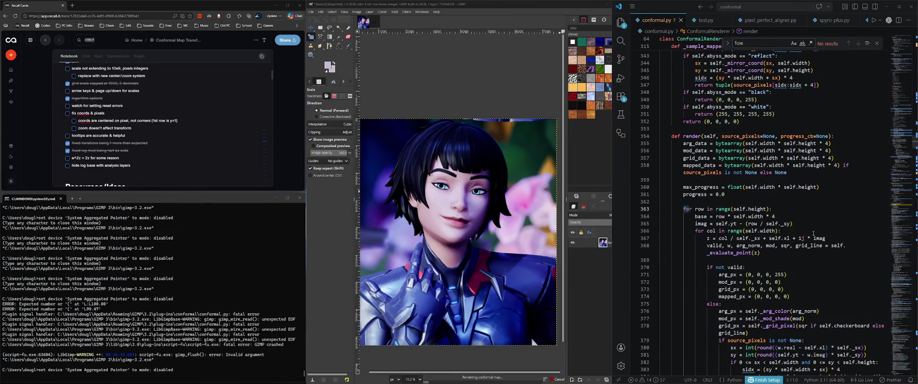
scroll(813, 234, "down", 2)
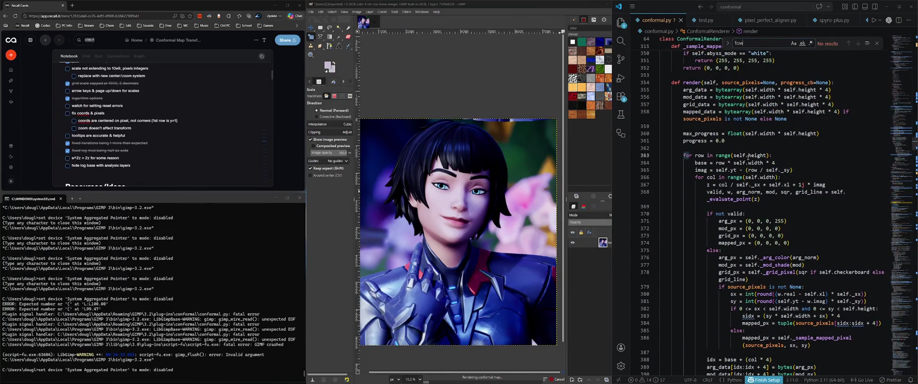
left_click(758, 154)
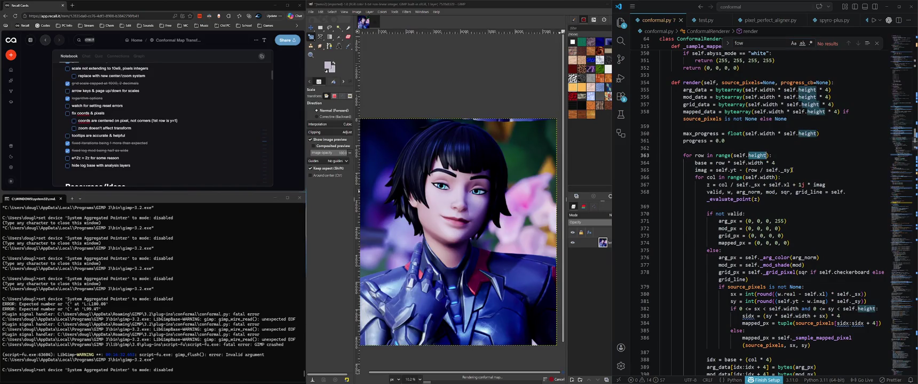
left_click_drag(733, 155, 767, 155)
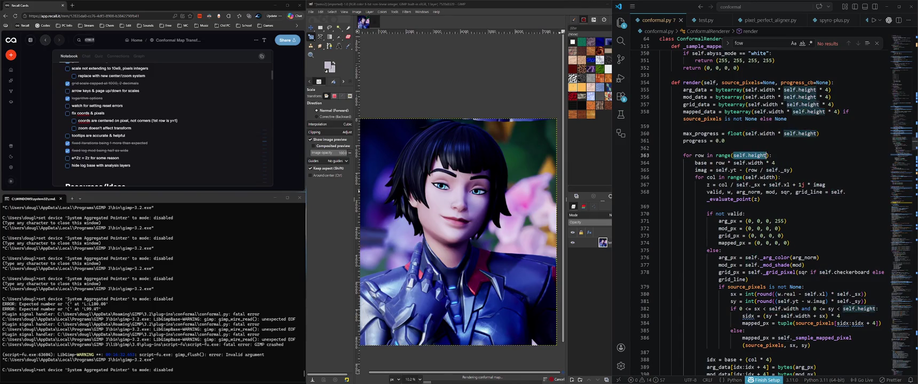
key("ctrl+f")
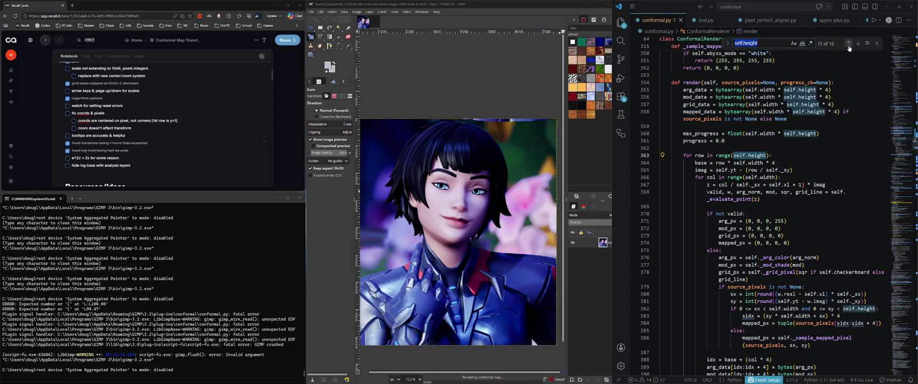
left_click(857, 45)
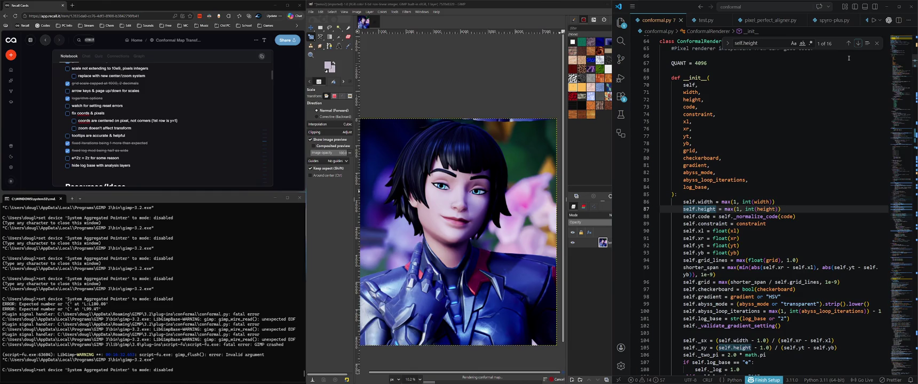
left_click(760, 210)
Search for ConformalRenderer to find where conformal_run constructs the renderer
scroll(788, 196, "down", 5)
scroll(789, 195, "down", 4)
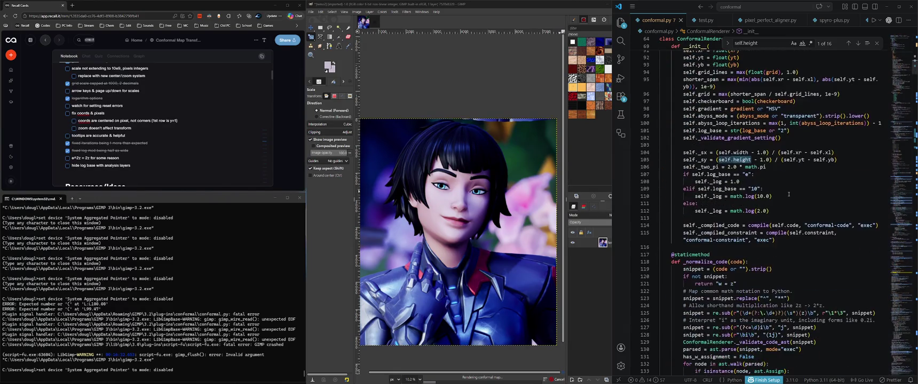
scroll(789, 194, "down", 6)
scroll(789, 195, "down", 6)
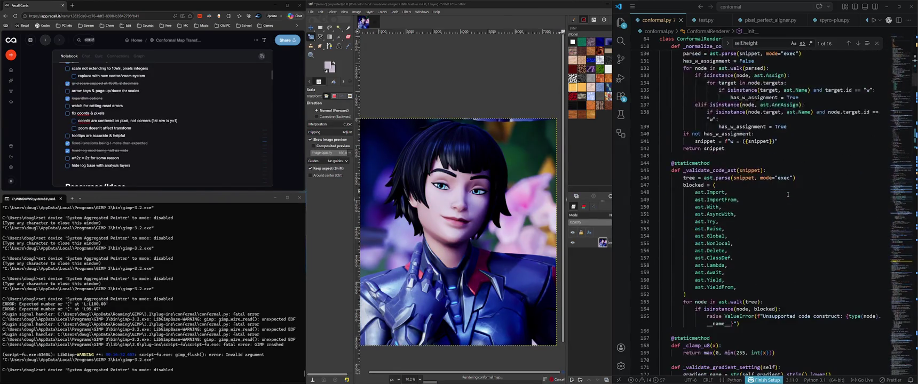
scroll(788, 195, "down", 5)
scroll(788, 196, "down", 5)
scroll(788, 195, "up", 4)
scroll(788, 196, "up", 4)
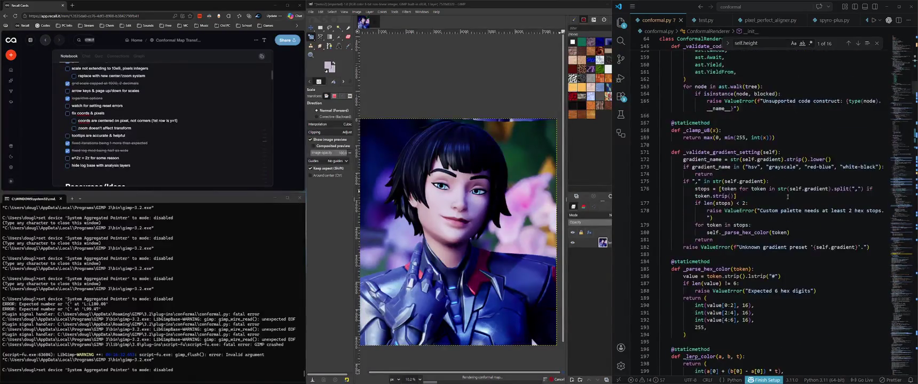
scroll(789, 200, "up", 5)
scroll(790, 210, "up", 6)
scroll(789, 210, "up", 9)
scroll(790, 213, "up", 9)
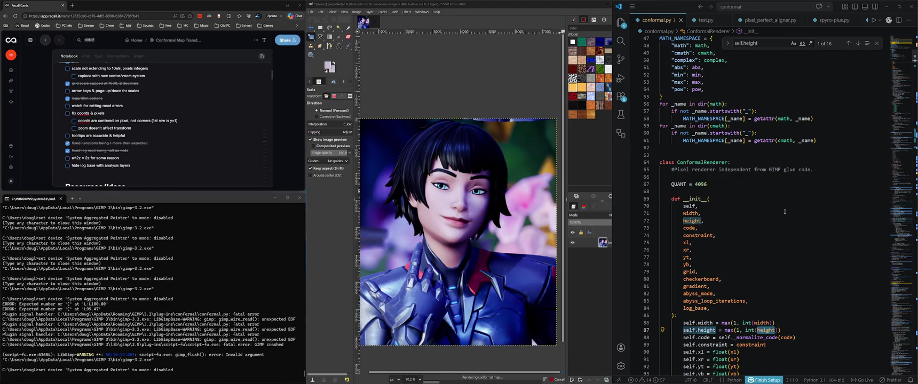
scroll(784, 212, "down", 5)
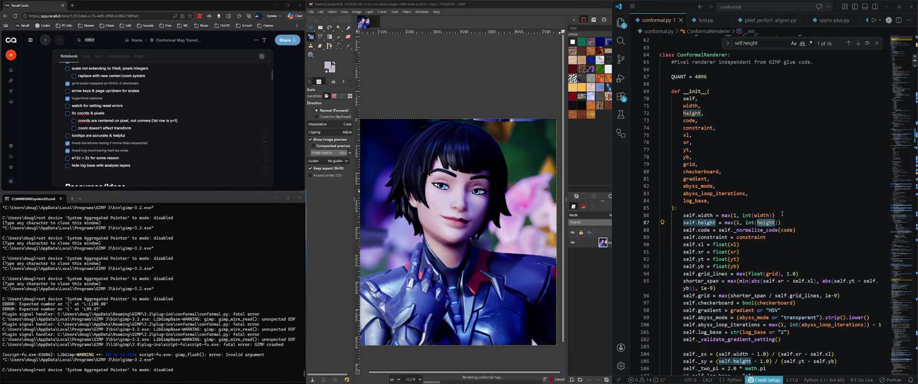
scroll(782, 213, "up", 6)
scroll(783, 213, "up", 7)
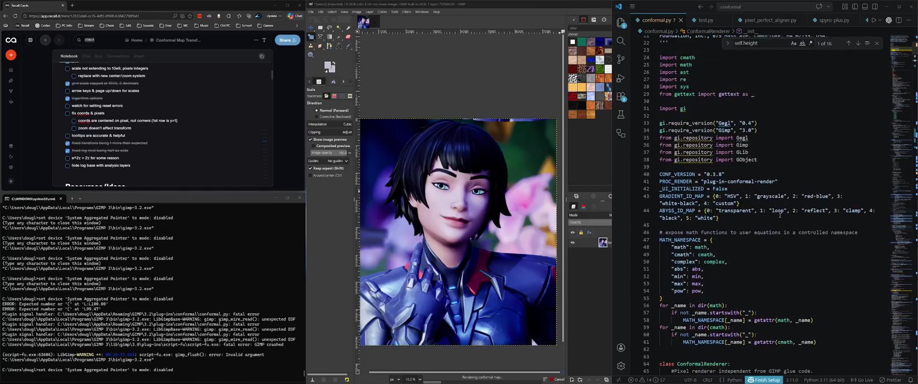
scroll(779, 219, "up", 7)
scroll(776, 227, "down", 7)
scroll(777, 227, "down", 9)
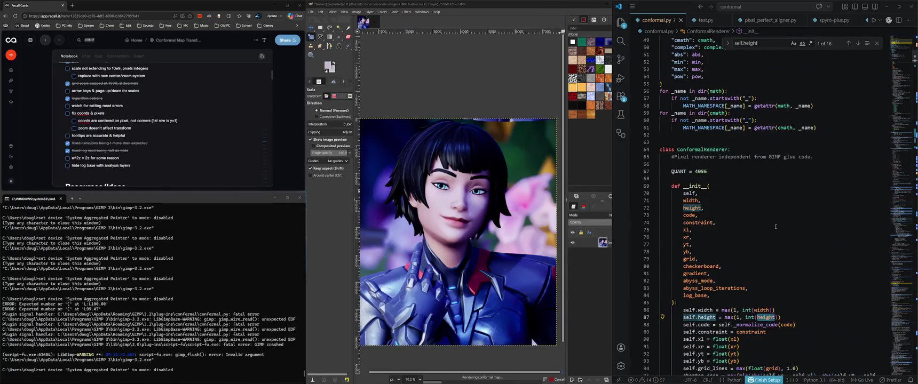
scroll(775, 226, "down", 7)
scroll(774, 226, "down", 4)
scroll(774, 227, "down", 4)
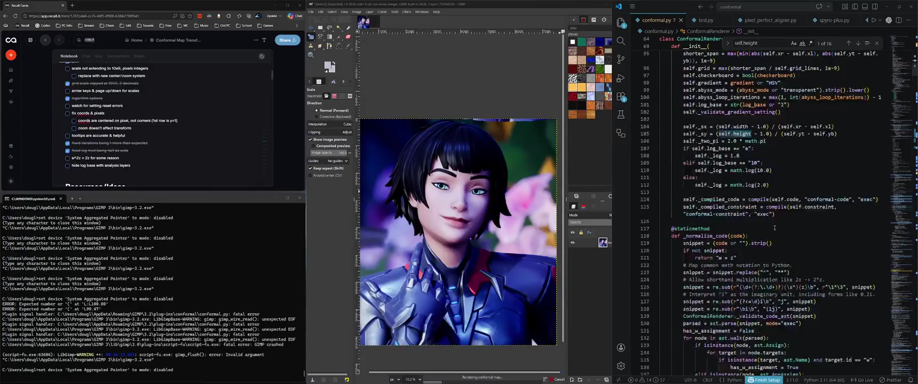
scroll(772, 229, "up", 5)
scroll(770, 234, "up", 9)
scroll(769, 234, "up", 2)
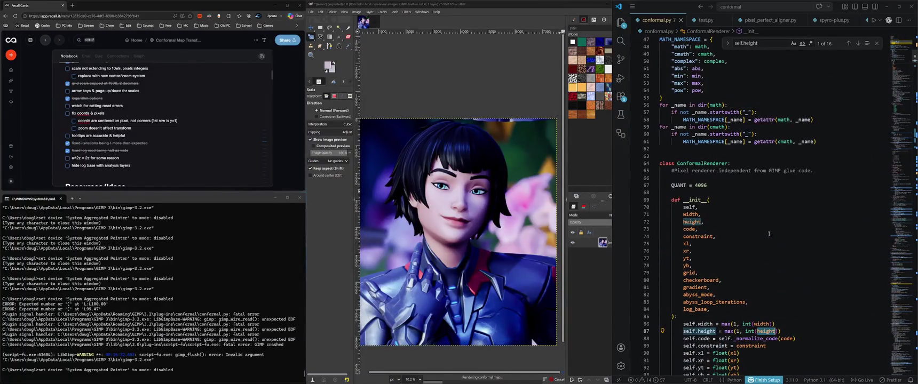
double_click(684, 164)
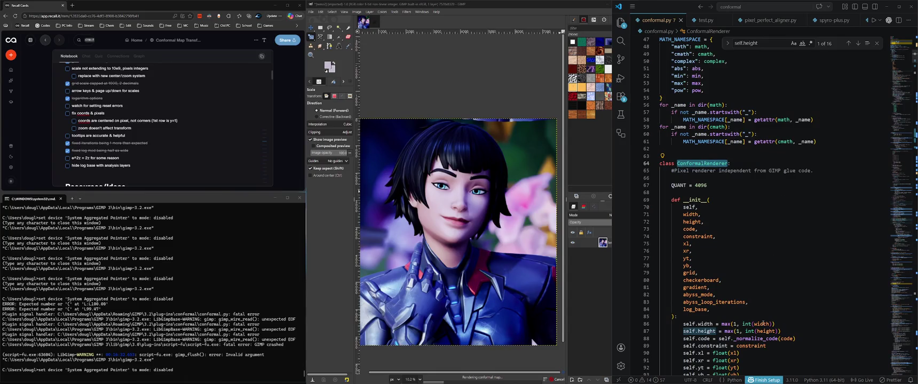
left_click(709, 164)
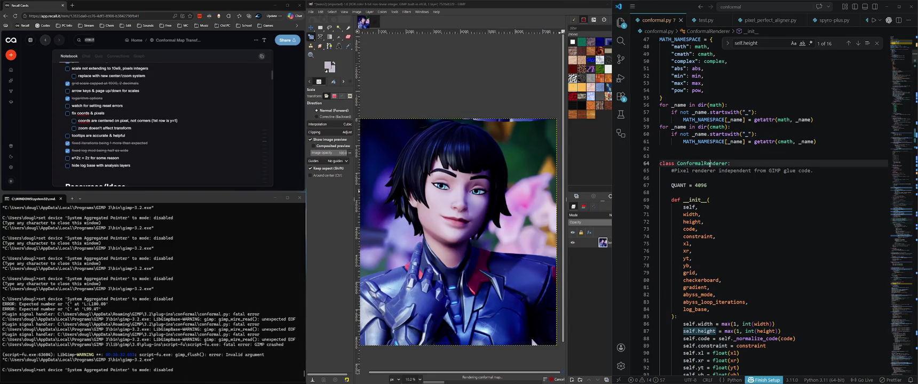
key("ctrl+f")
left_click(858, 43)
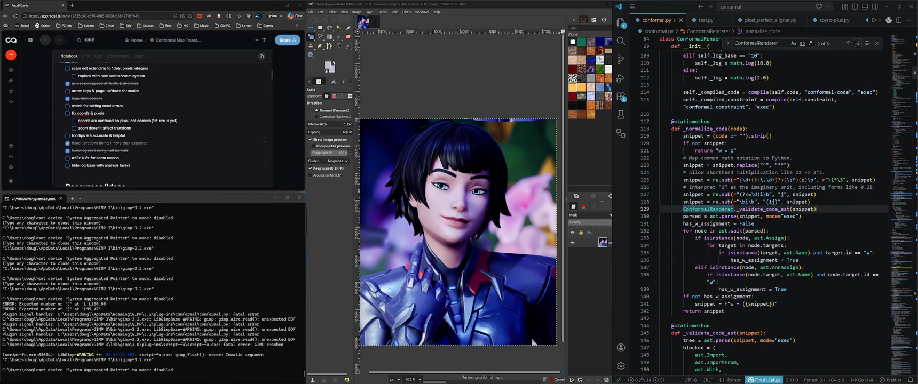
left_click(857, 43)
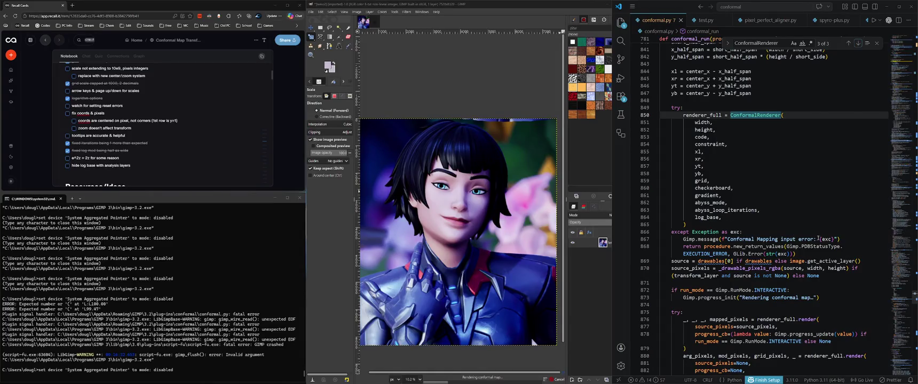
Select the height argument passed to the renderer and search the file for 'height'
left_click(844, 240)
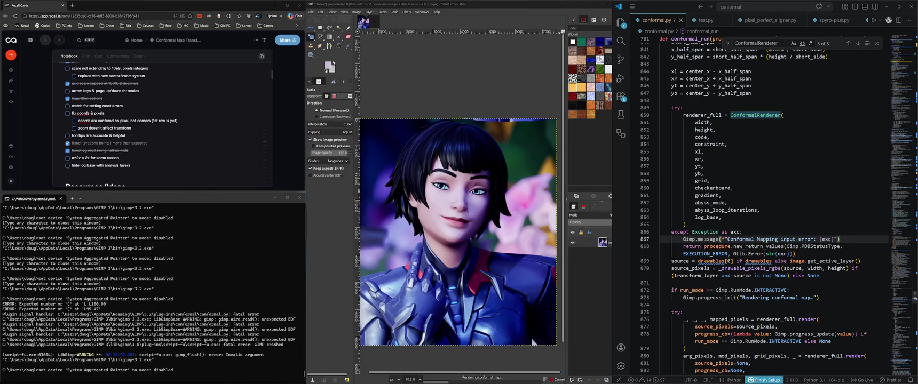
scroll(741, 240, "down", 3)
scroll(741, 240, "up", 2)
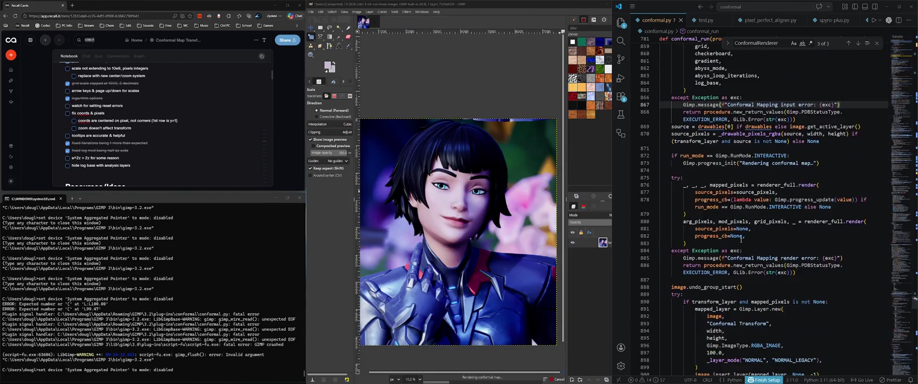
left_click(713, 103)
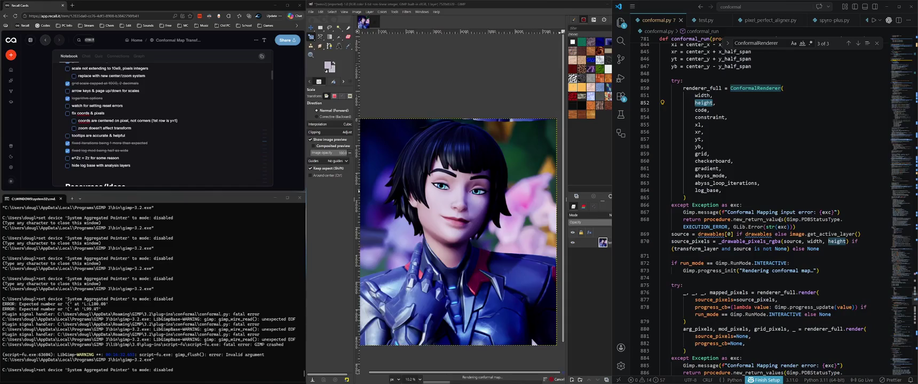
key("ctrl+f")
left_click(858, 44)
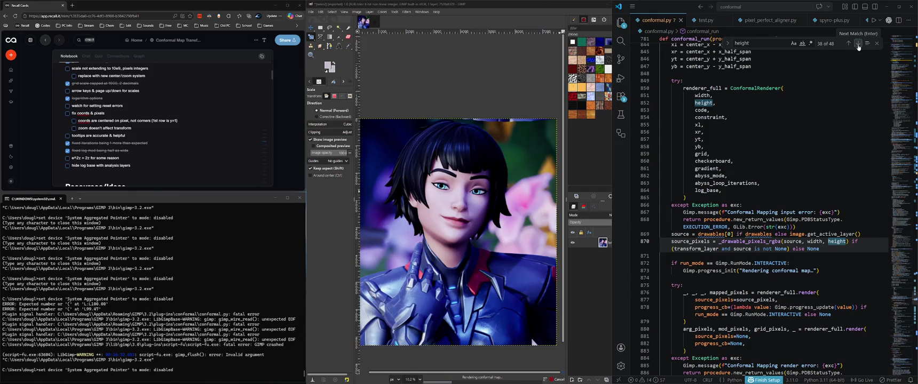
Cycle through the 'height' matches until the search wraps to 1 of 48 on line 72
left_click(857, 45)
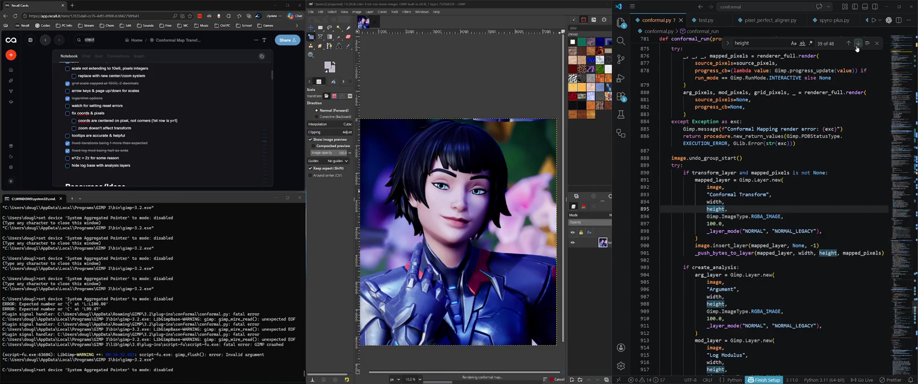
left_click(857, 43)
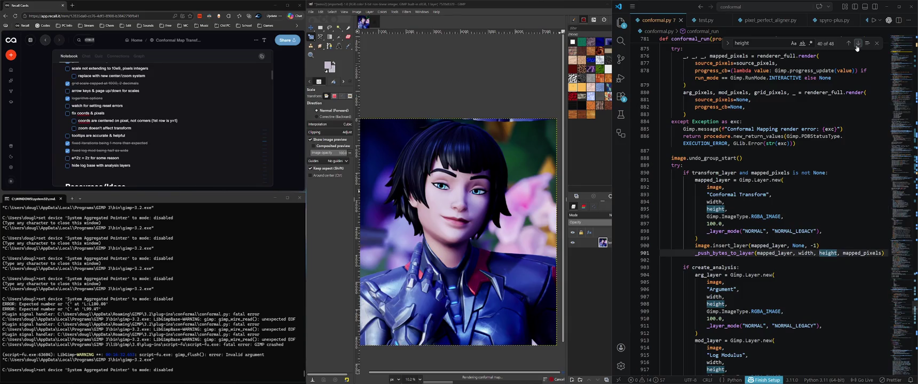
left_click(858, 43)
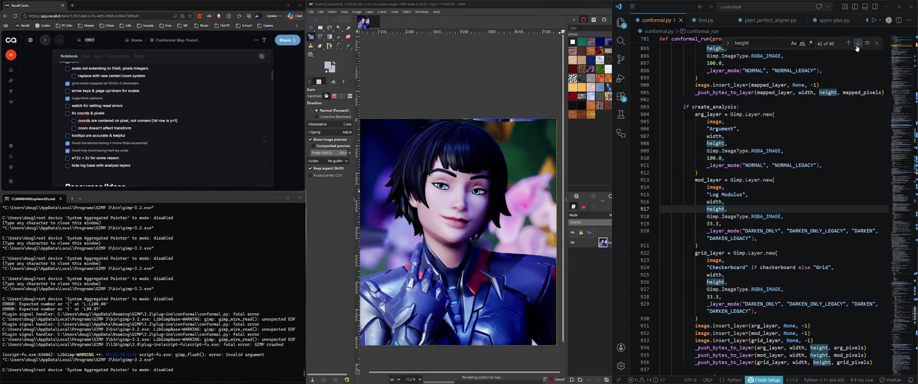
left_click(857, 44)
left_click(857, 44)
left_click(857, 44)
left_click(857, 44)
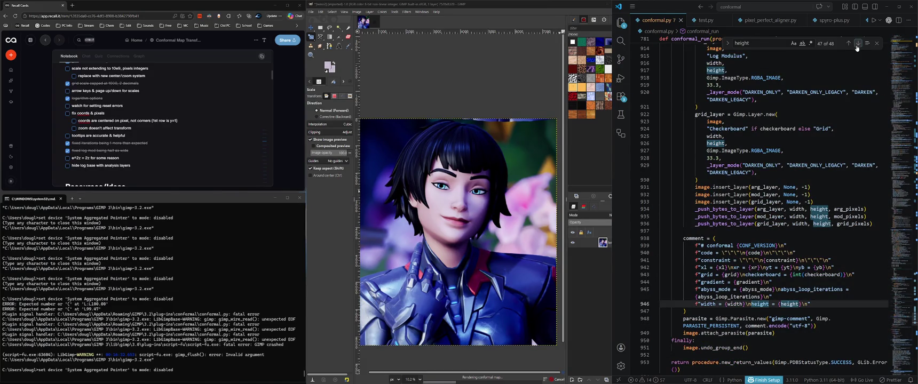
left_click(858, 44)
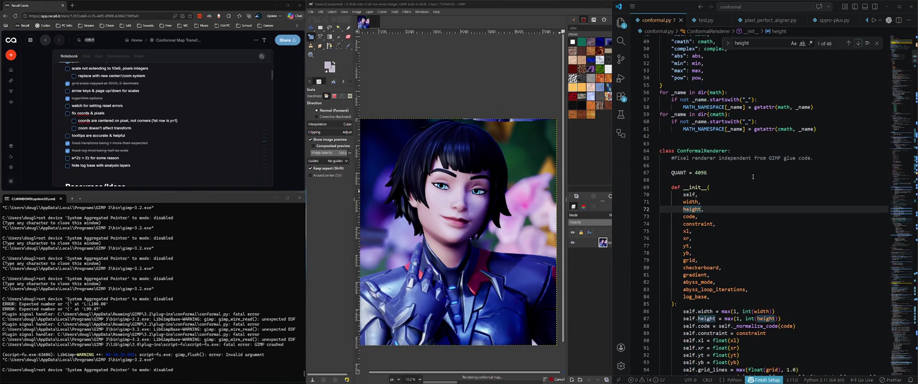
scroll(770, 206, "down", 4)
Search for self.height from line 87 and jump to its _sy scale use on line 105
left_click_drag(706, 224, 684, 224)
key("ctrl+f")
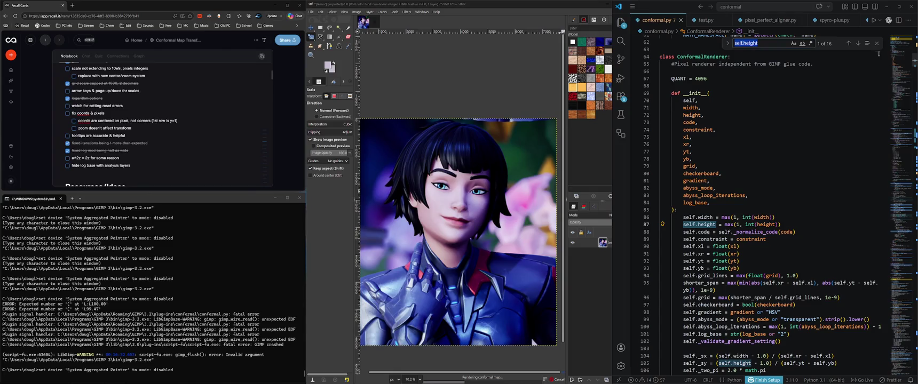
left_click(861, 44)
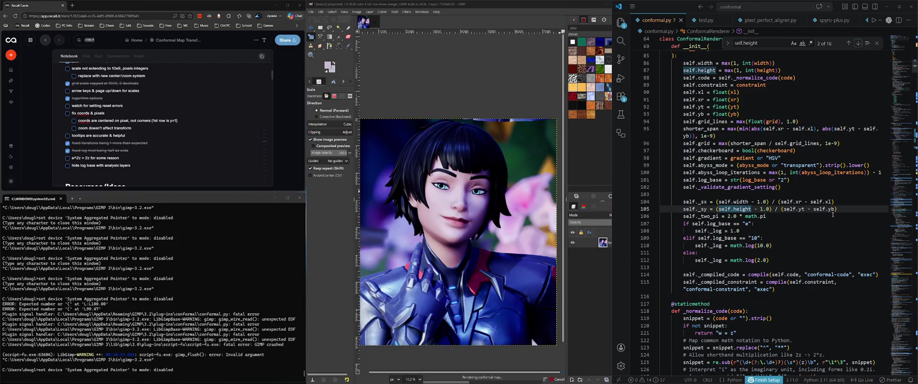
scroll(834, 217, "up", 2)
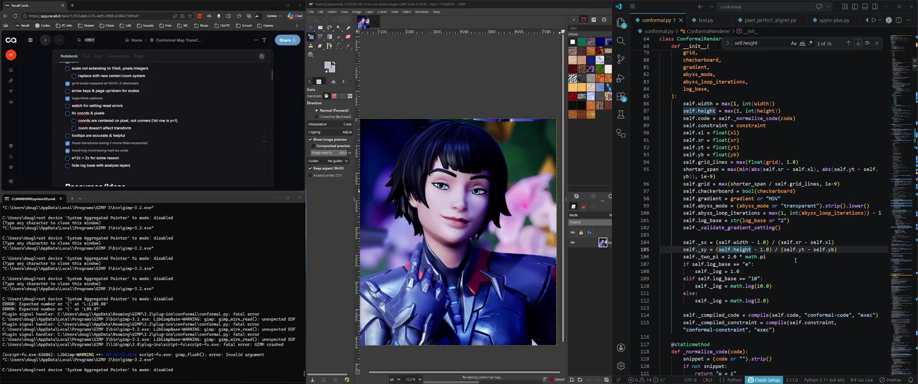
left_click(172, 167)
Add the to-do 'get rid of xl, xr, yt, yb stuff; that was for user-defined heights'
key("Return")
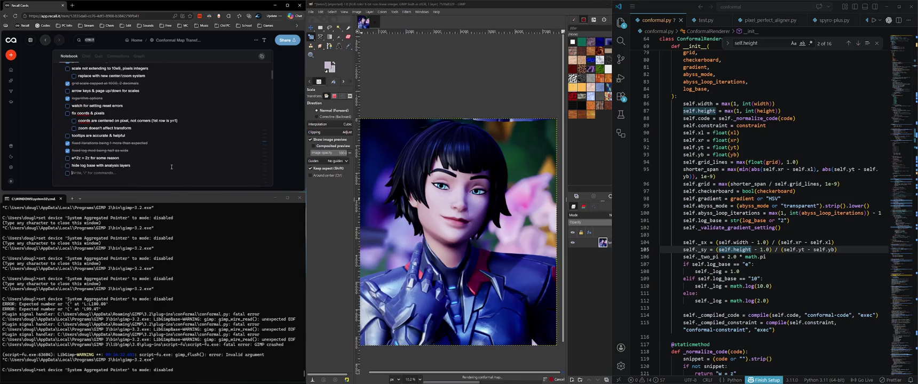
type("get i of")
type("uff;")
type(" that was ")
type("for define")
key("BackSpace")
key("BackSpace")
key("BackSpace")
type("user-defined heigh")
left_click(829, 195)
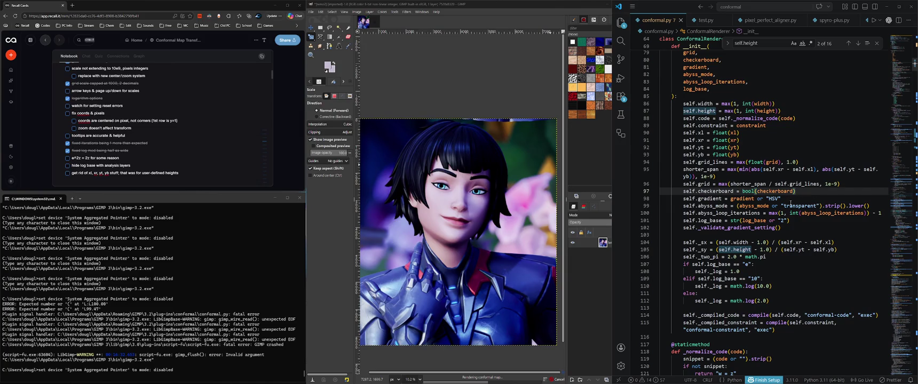
Step through self.height matches to line 323 and inspect the // floor division on line 326
double_click(741, 250)
mouse_move(832, 213)
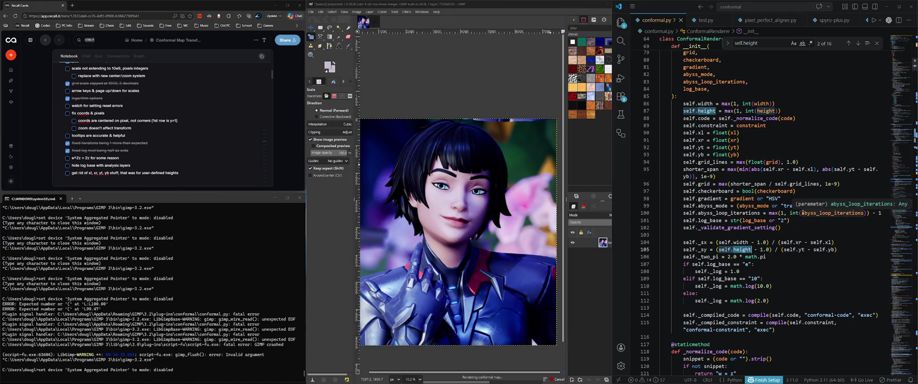
left_click(698, 249)
left_click(852, 46)
left_click(851, 45)
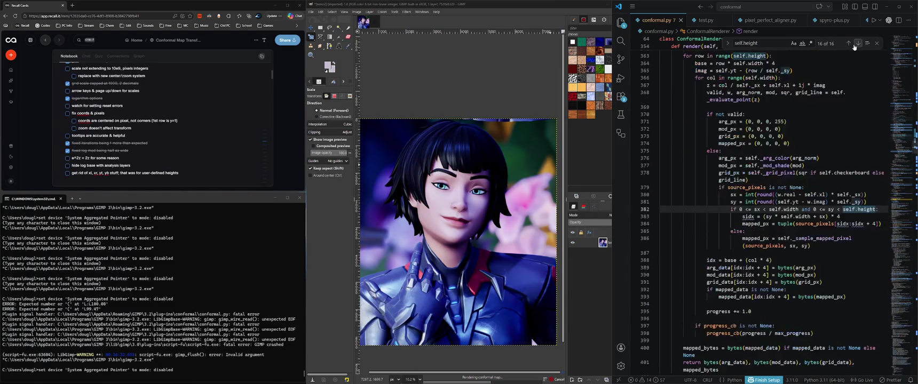
left_click(856, 45)
left_click(855, 45)
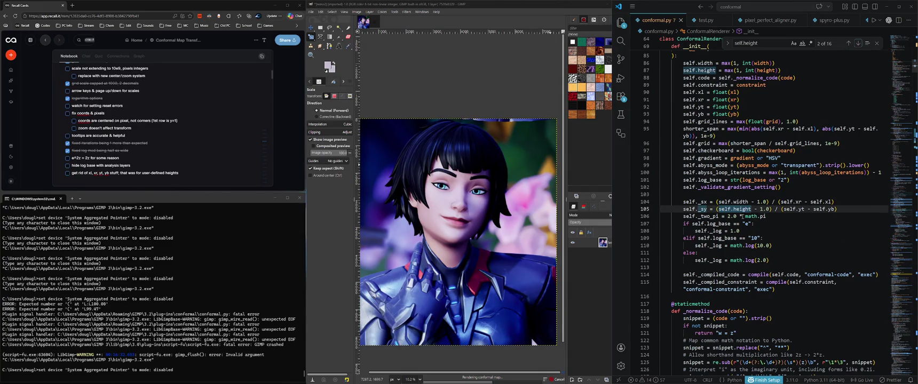
left_click(858, 45)
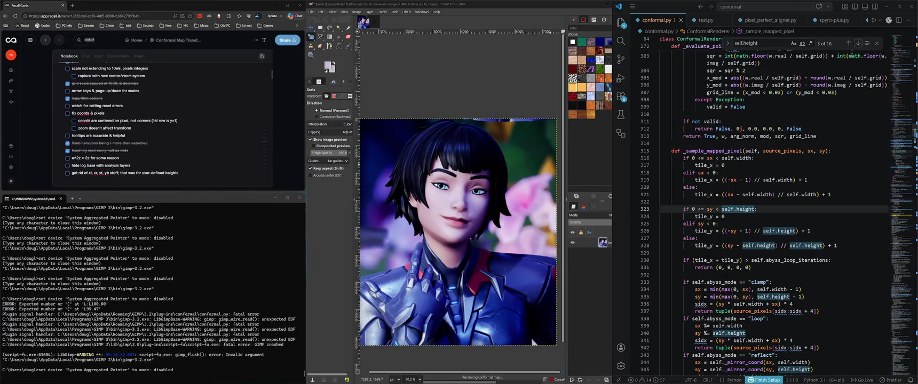
mouse_move(734, 57)
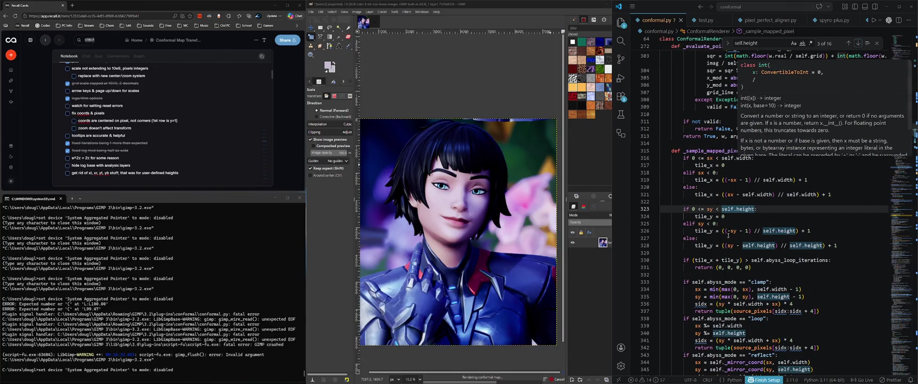
left_click(755, 231)
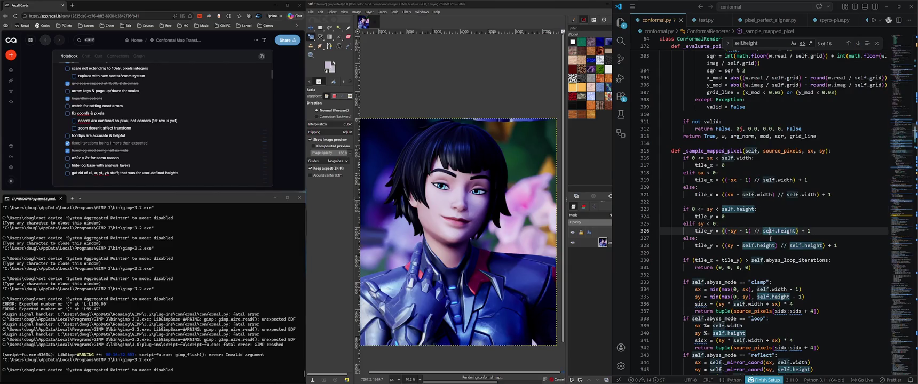
left_click(72, 6)
type("remainder")
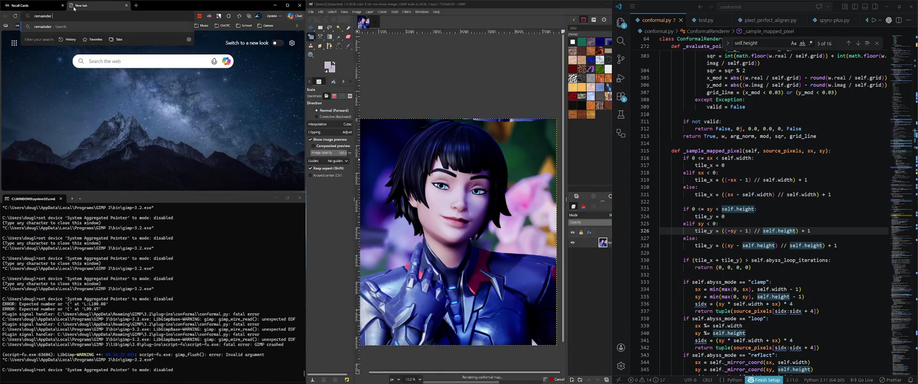
type(" python&cvid=8b4b4a86cdc47")
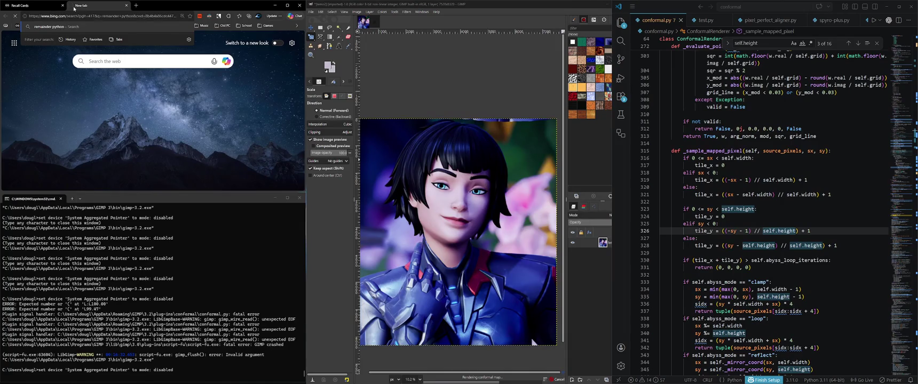
key("Return")
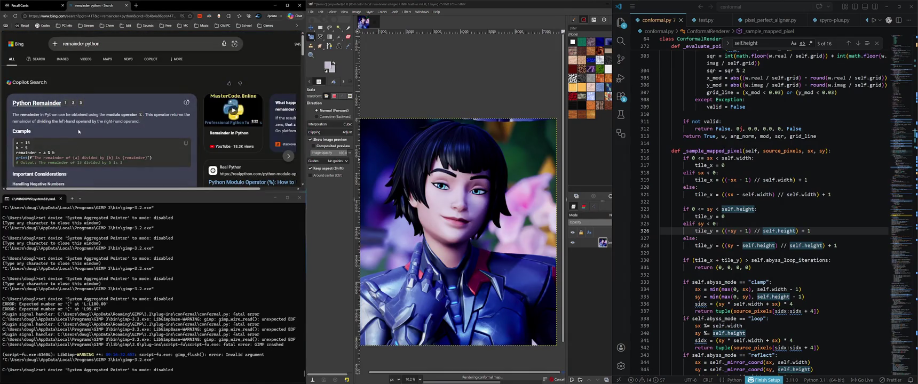
mouse_move(99, 43)
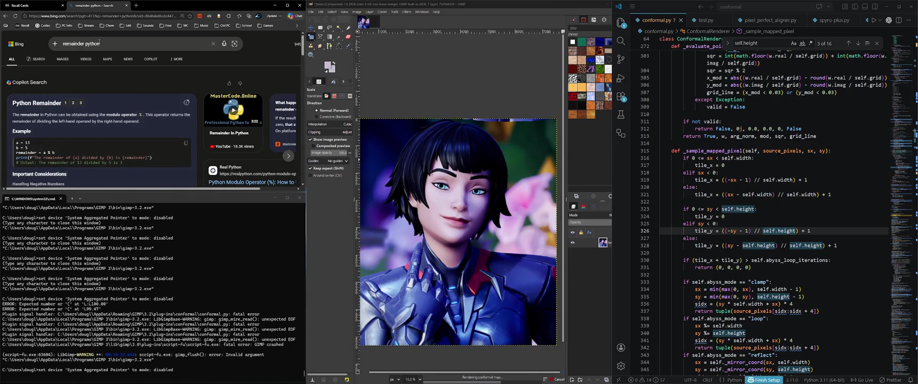
left_click(88, 44)
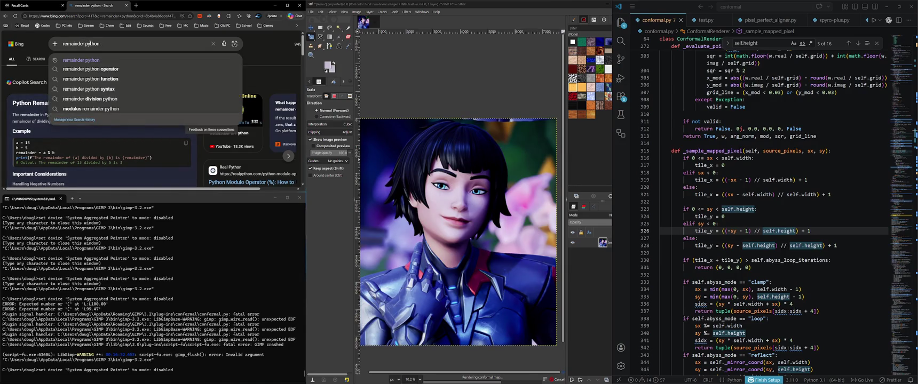
type("math python")
key("Return")
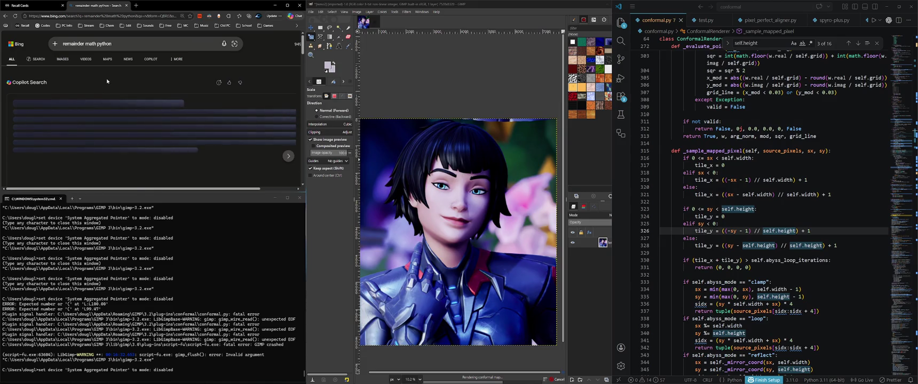
scroll(160, 107, "down", 2)
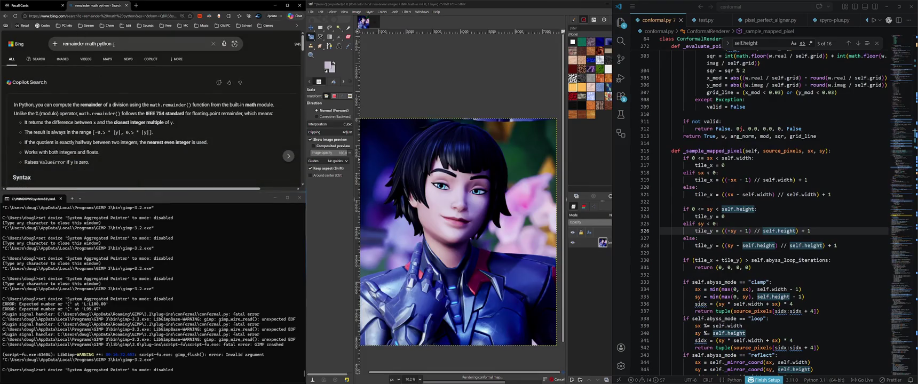
type("python double slas")
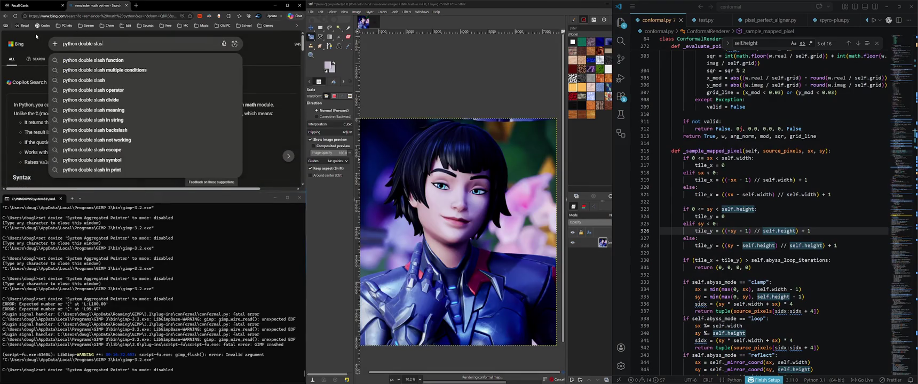
left_click(111, 89)
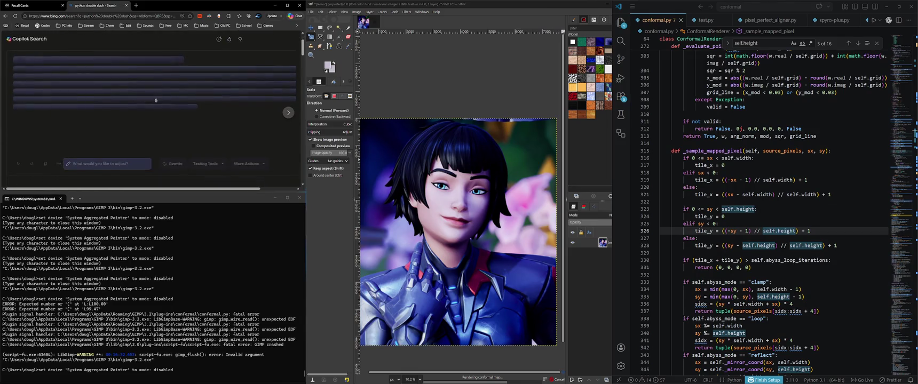
scroll(197, 101, "down", 1)
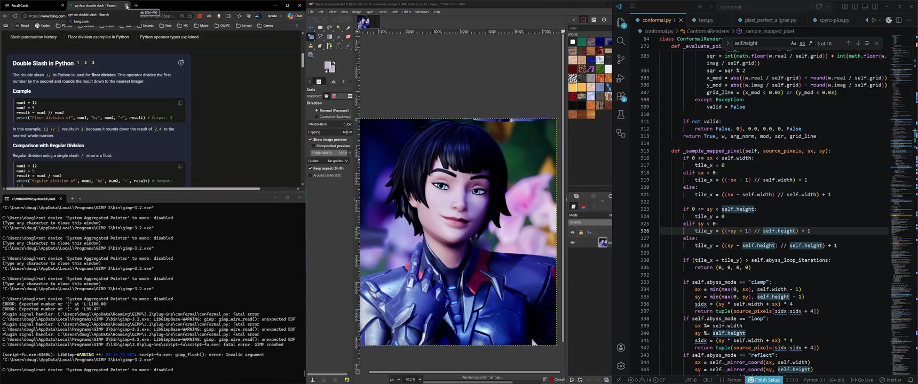
left_click(126, 6)
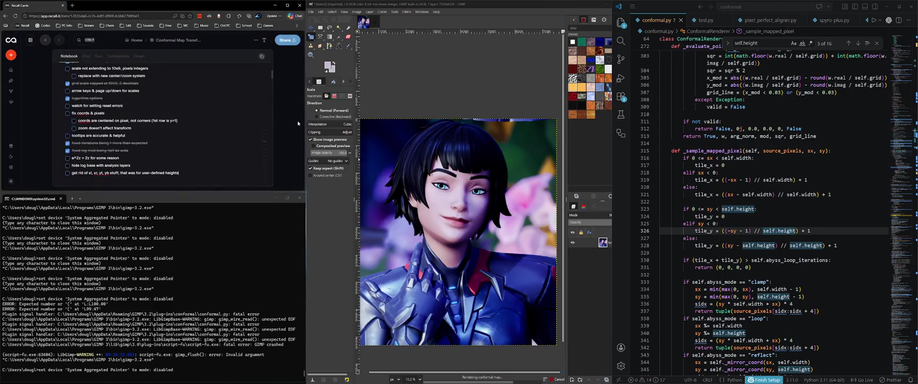
Step through the self.height search matches in conformal.py to the one on line 360
left_click(784, 202)
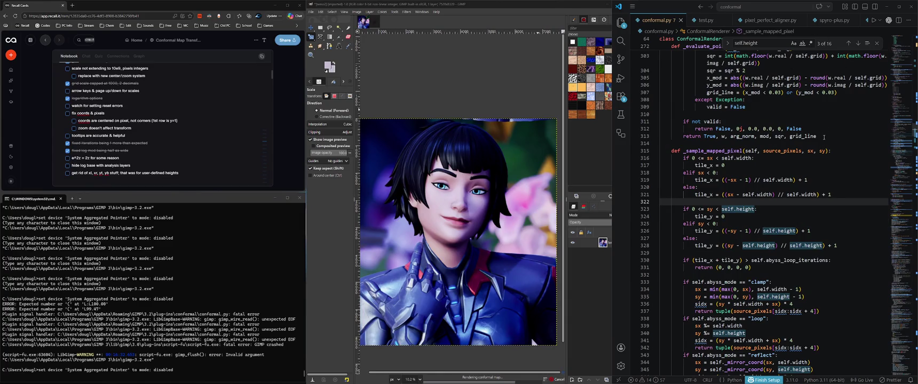
left_click(857, 44)
left_click(858, 43)
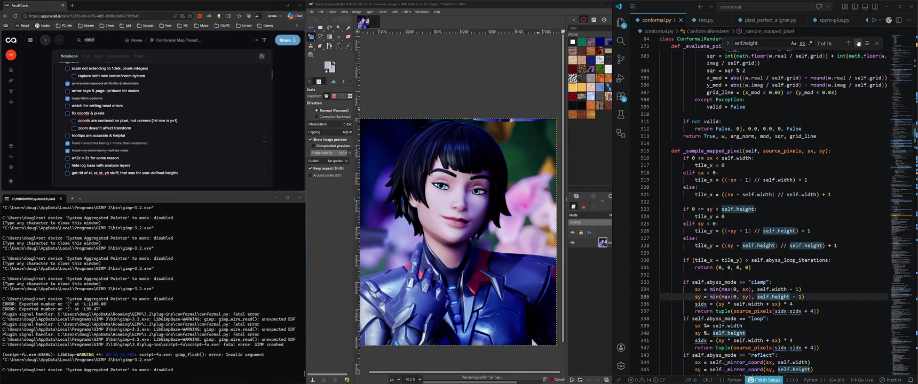
left_click(857, 43)
left_click(857, 43)
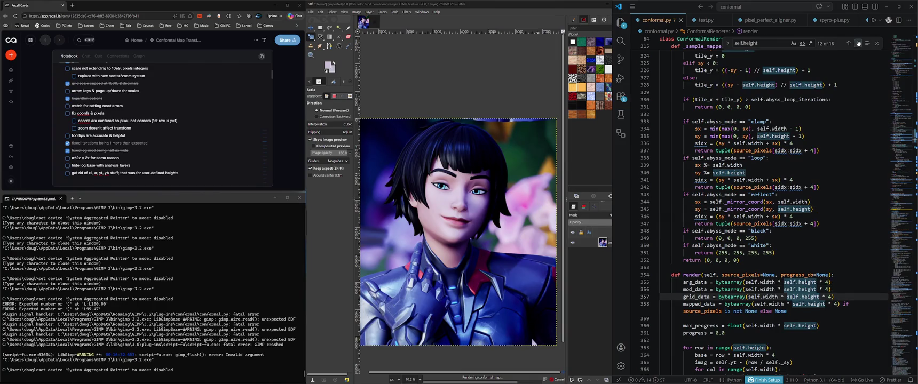
left_click(848, 44)
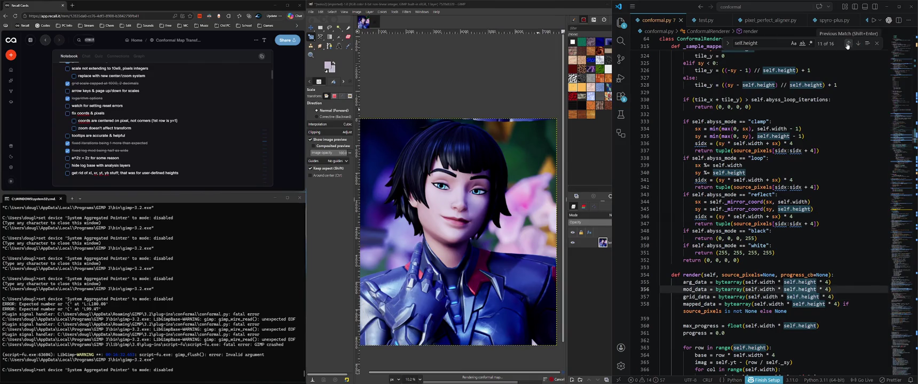
left_click(857, 43)
left_click(857, 43)
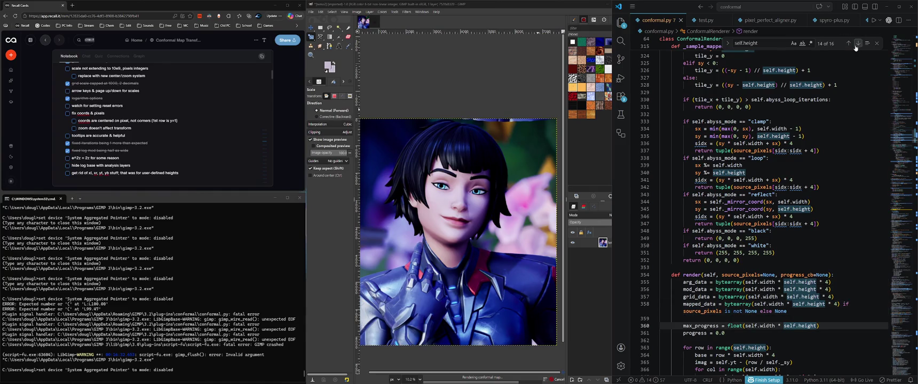
key("Return")
left_click(857, 43)
mouse_move(749, 132)
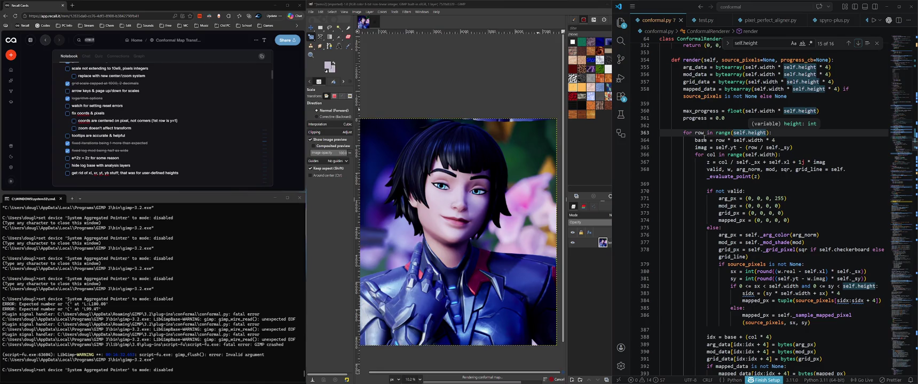
Highlight the uses of row and 4 on line 364, then scroll around the render loop
left_click(720, 140)
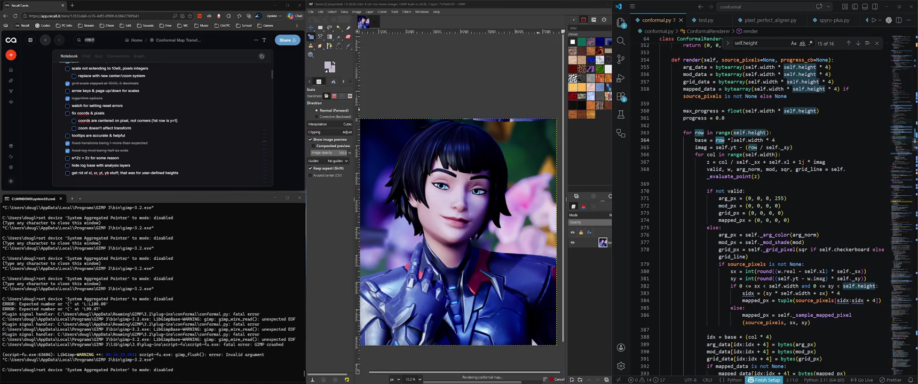
left_click(718, 140)
left_click(773, 140)
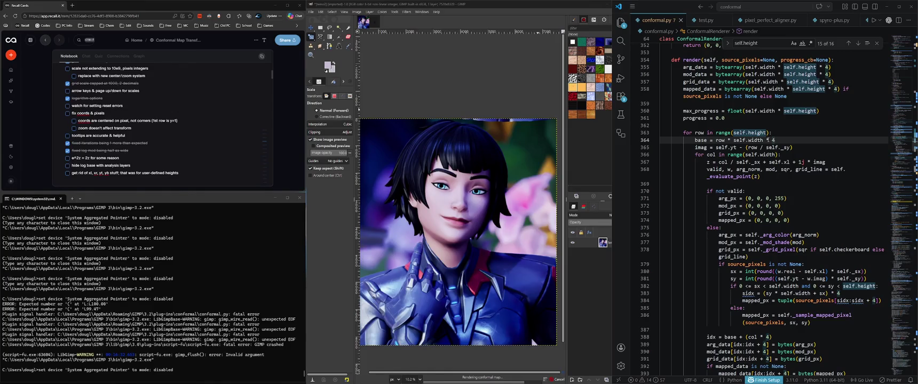
mouse_move(766, 140)
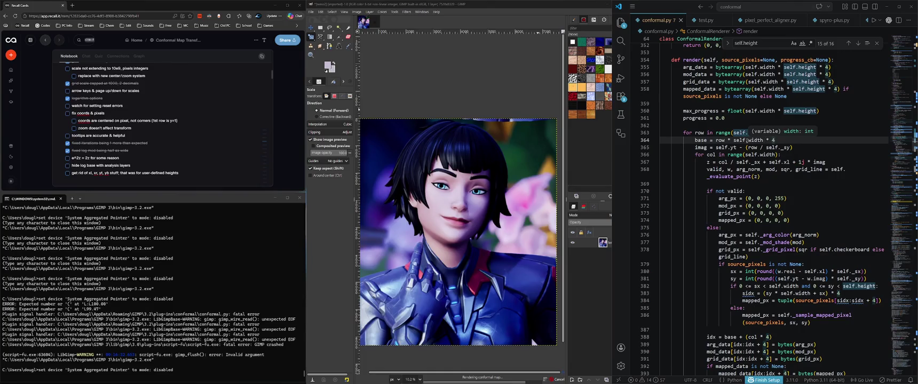
left_click(720, 140)
scroll(745, 140, "up", 2)
scroll(745, 142, "up", 1)
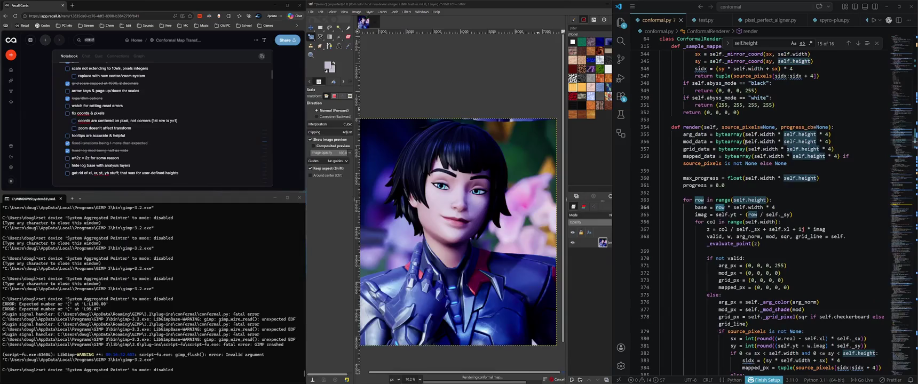
scroll(746, 142, "down", 1)
scroll(744, 143, "down", 2)
scroll(742, 144, "down", 1)
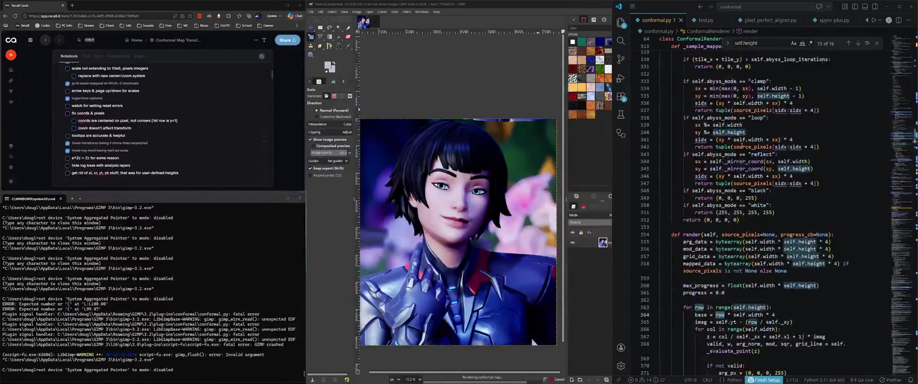
scroll(739, 145, "down", 1)
Search conformal.py for whole-word 'row' and step to the match on line 488
key("ctrl+f")
type("row")
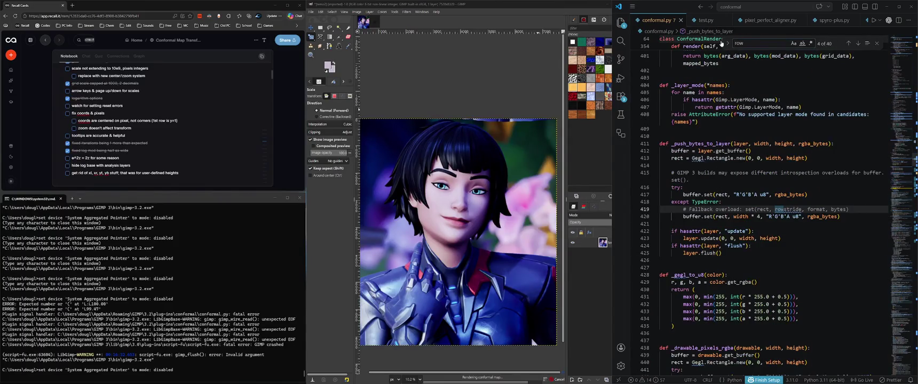
key("shift+Return")
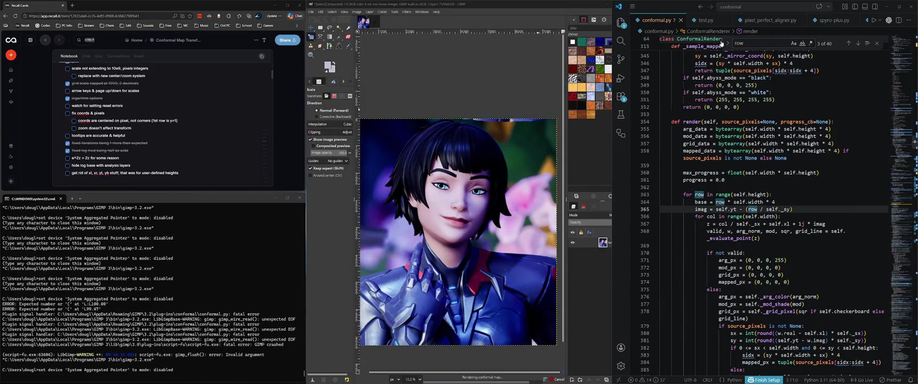
key("alt+w")
key("Return")
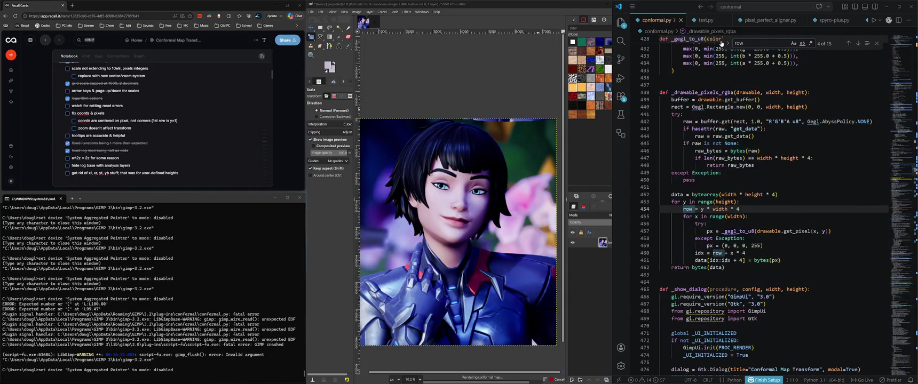
key("Return")
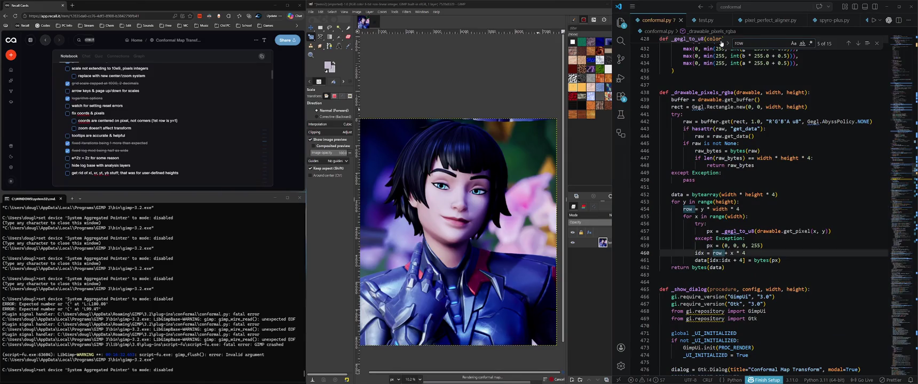
key("Return")
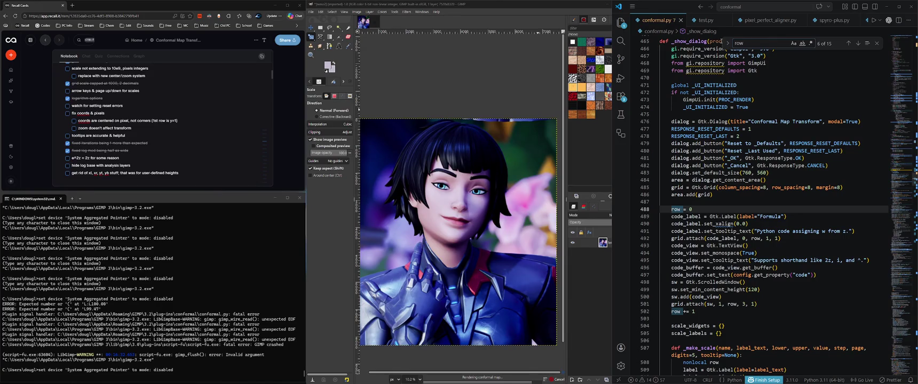
scroll(704, 267, "up", 4)
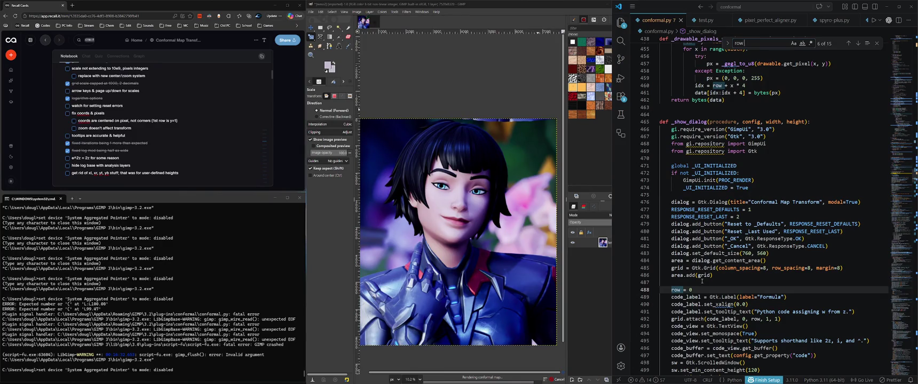
scroll(703, 279, "down", 3)
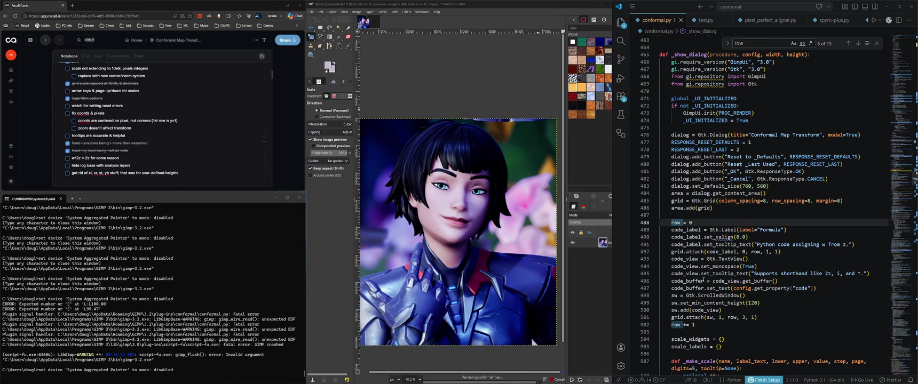
Advance through the remaining row matches until the search wraps to 'for row' on line 363
left_click(858, 44)
left_click(858, 44)
left_click(858, 44)
left_click(858, 43)
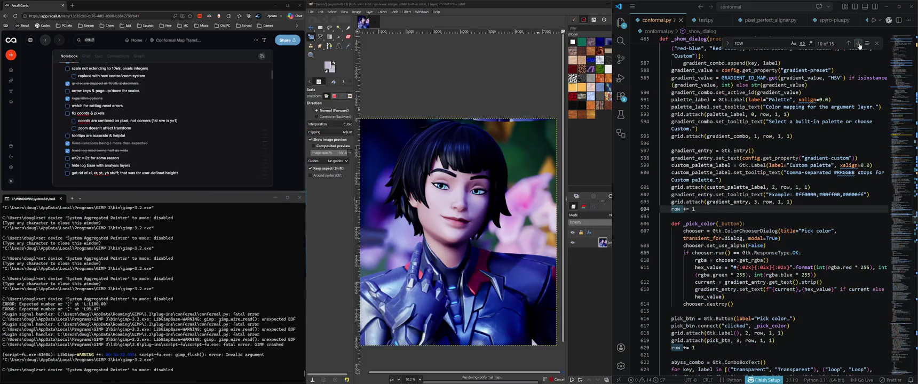
left_click(857, 44)
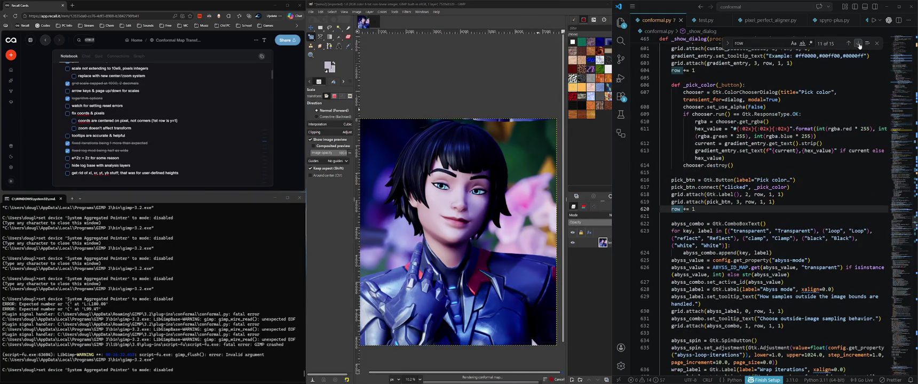
left_click(858, 44)
left_click(858, 43)
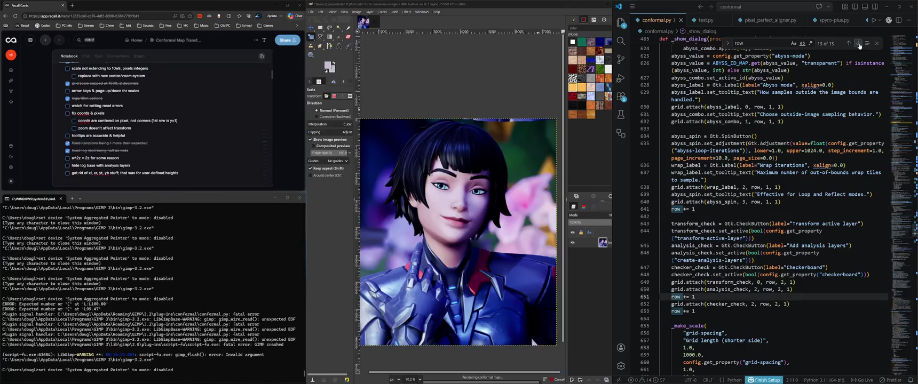
left_click(858, 44)
left_click(858, 44)
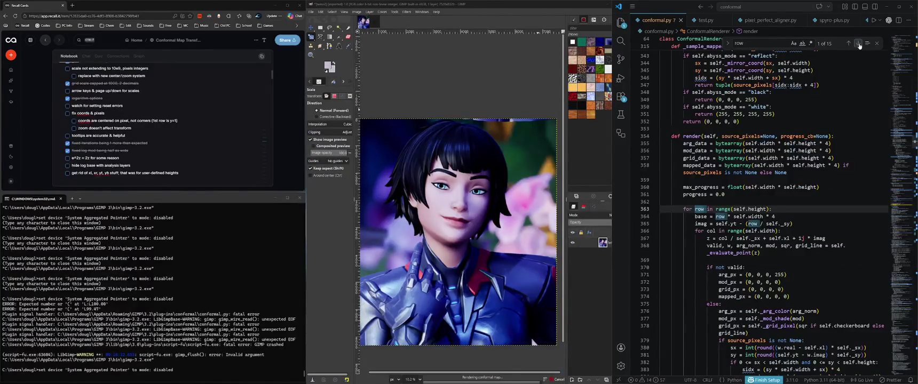
Inspect the base offset and buffer-size multiplications, then load self.width into the Find box
scroll(818, 205, "down", 1)
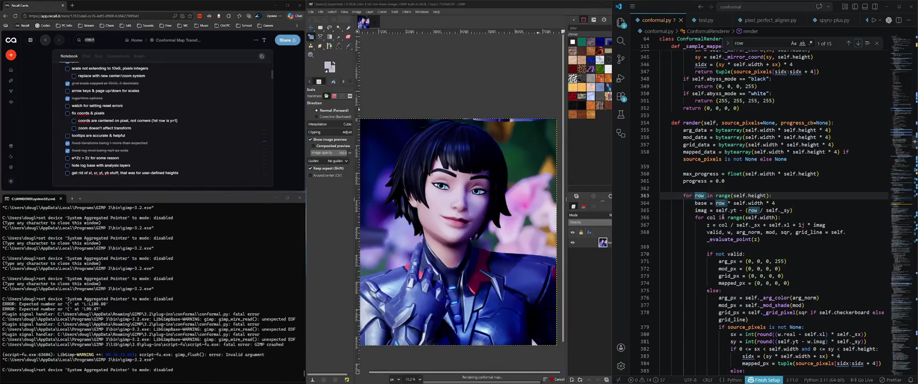
mouse_move(719, 216)
left_click_drag(772, 203, 762, 204)
left_click_drag(830, 145, 822, 145)
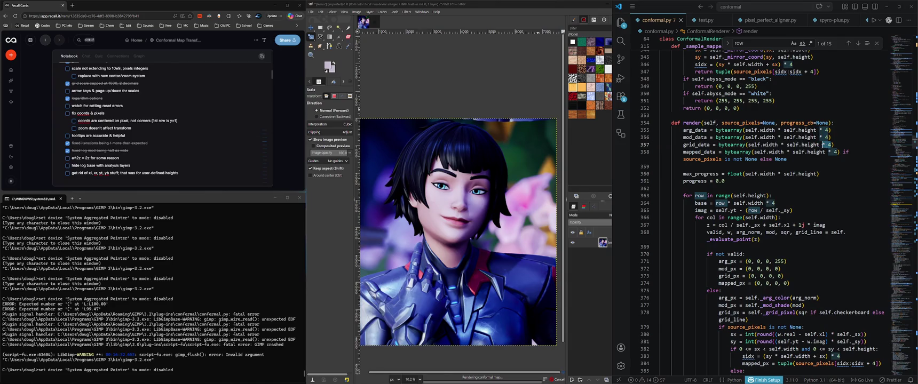
left_click(791, 203)
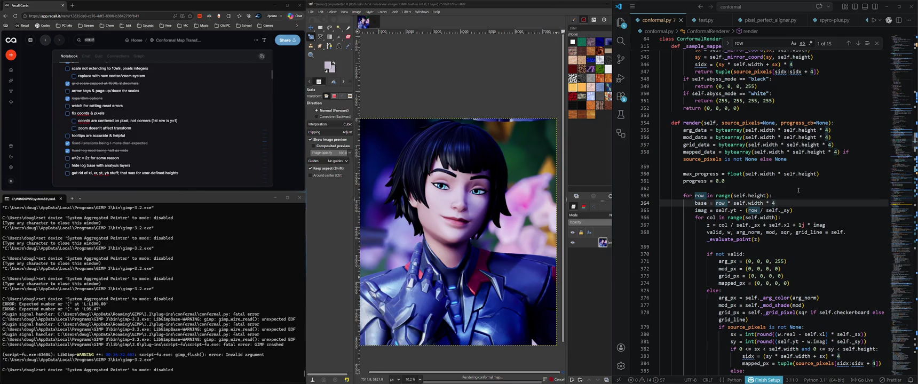
mouse_move(760, 204)
left_click(748, 202)
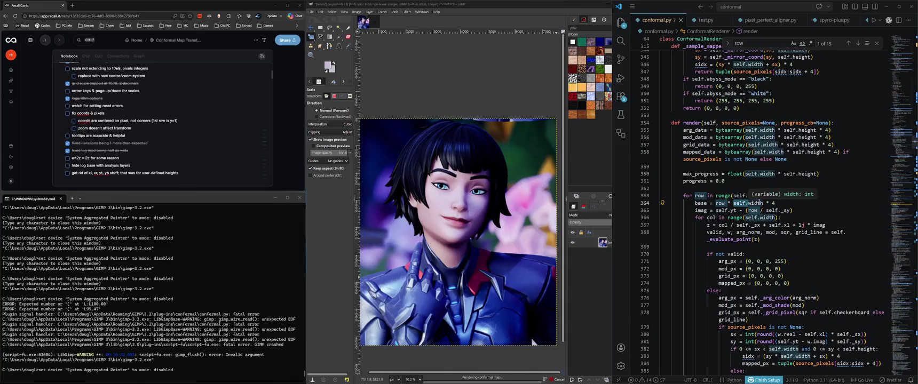
key("ctrl+f")
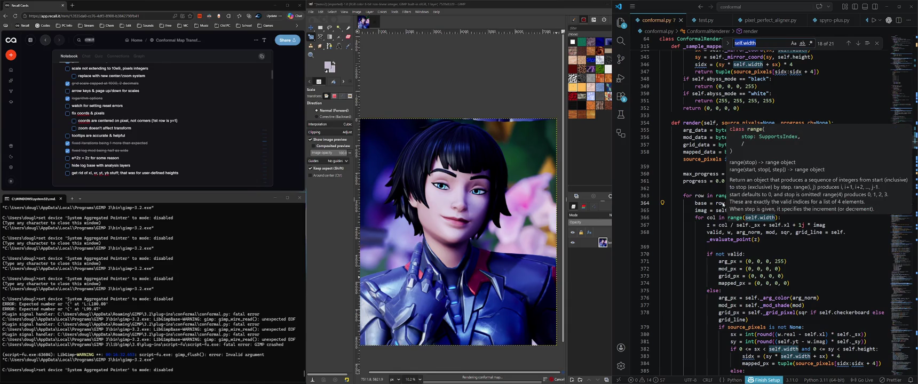
left_click(801, 218)
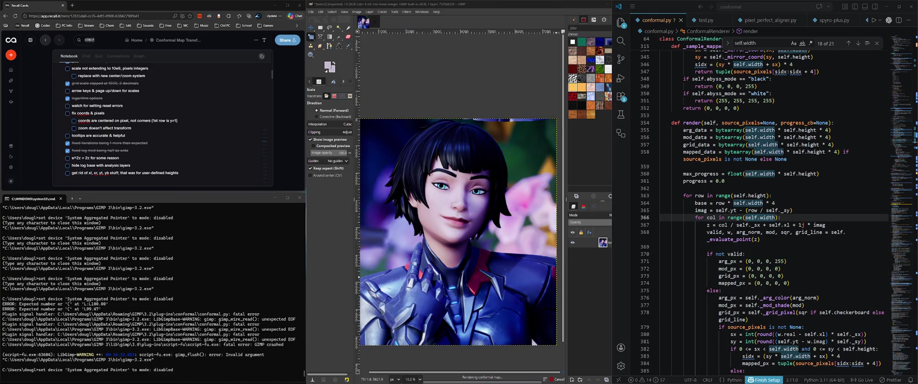
left_click(505, 12)
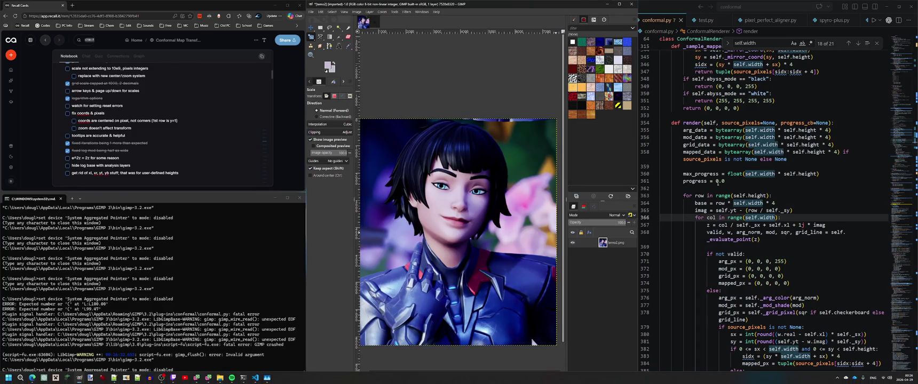
left_click(779, 218)
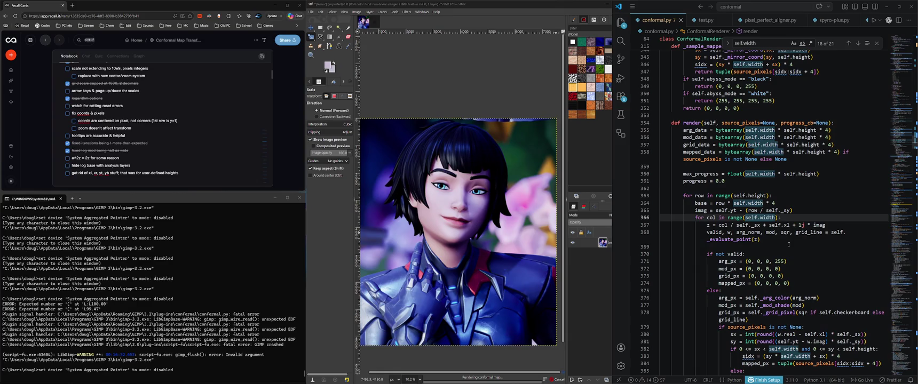
left_click(778, 240)
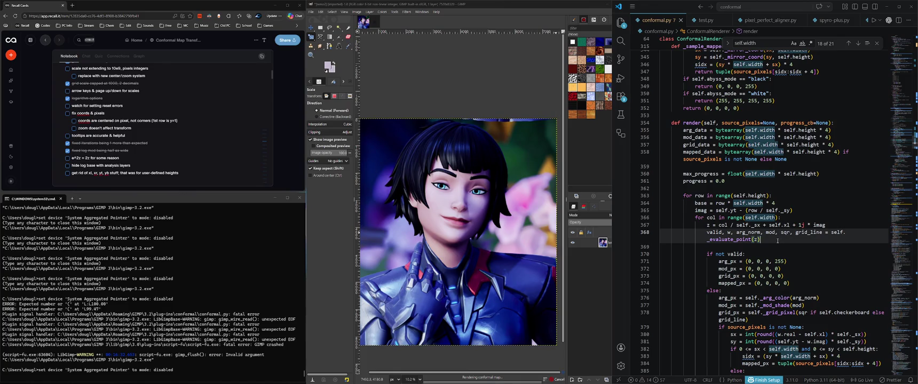
scroll(778, 241, "down", 1)
scroll(778, 240, "down", 2)
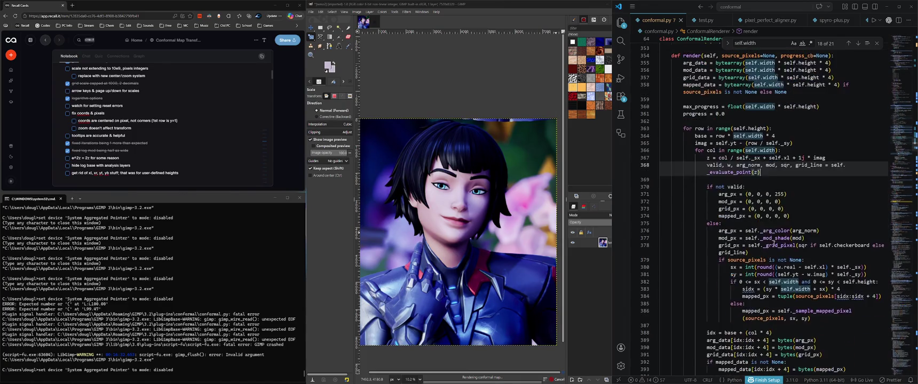
scroll(778, 241, "down", 1)
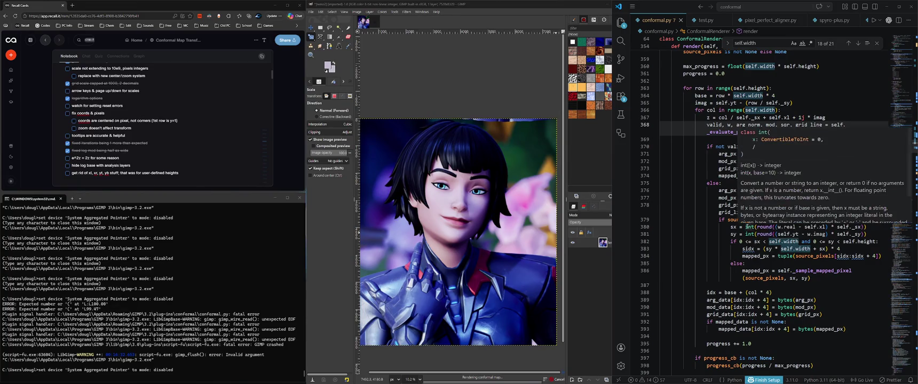
left_click(718, 190)
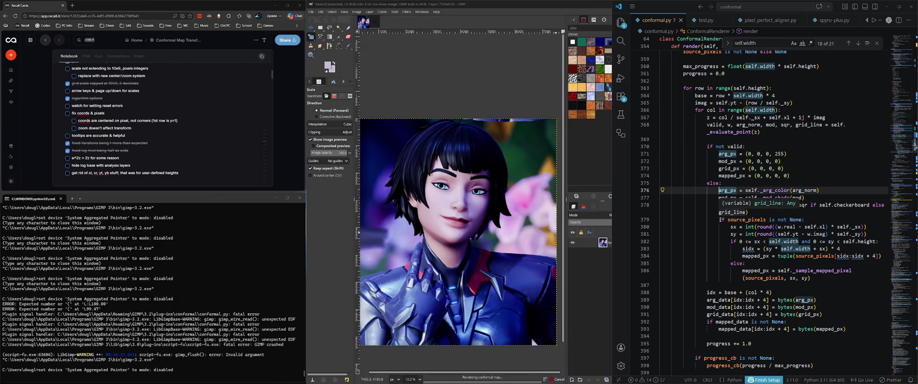
left_click(814, 218)
left_click(732, 190)
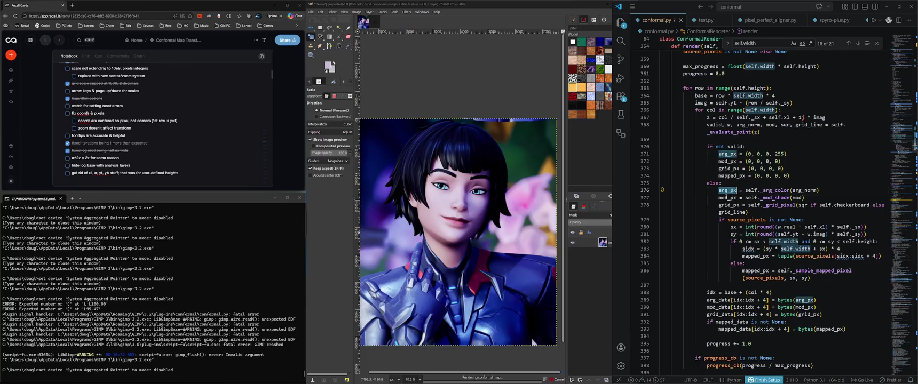
left_click(725, 205)
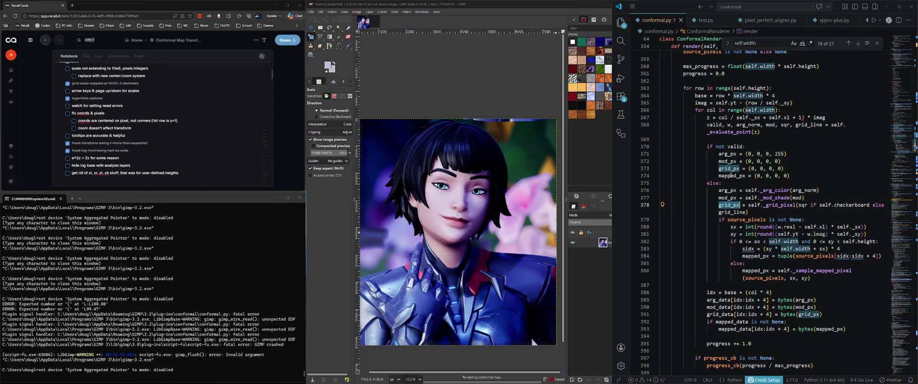
left_click(731, 176)
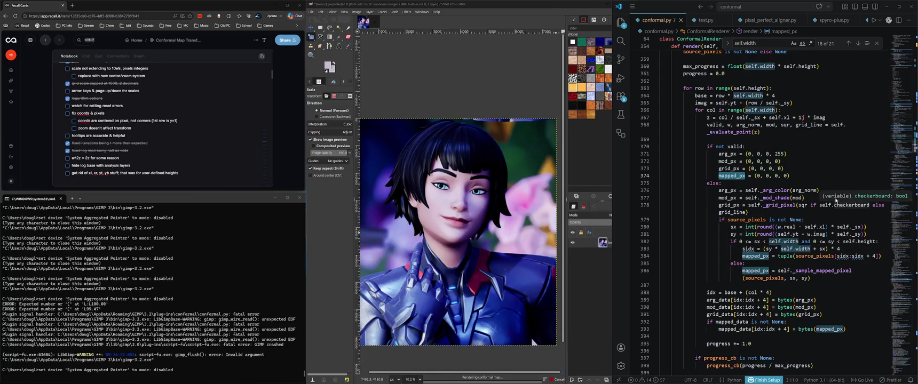
scroll(834, 201, "down", 1)
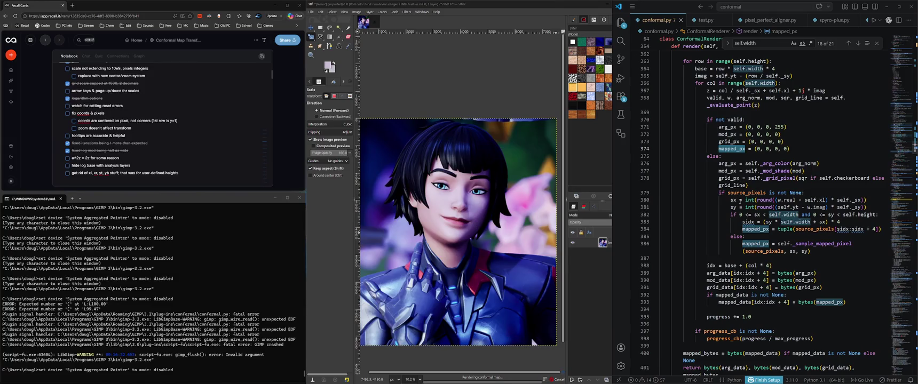
mouse_move(753, 181)
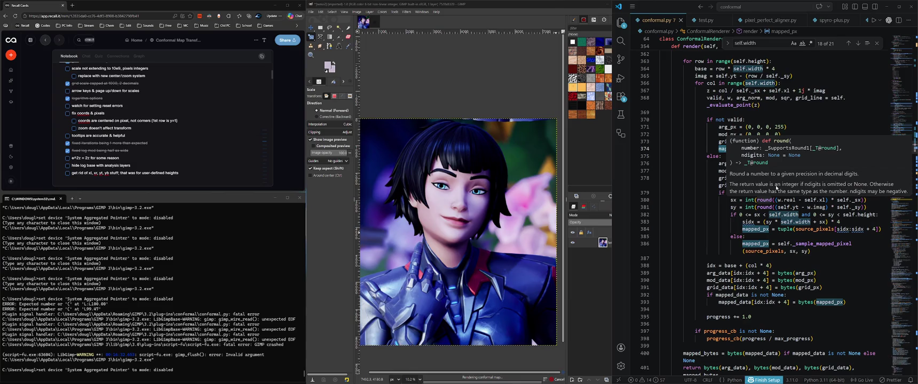
left_click(749, 200)
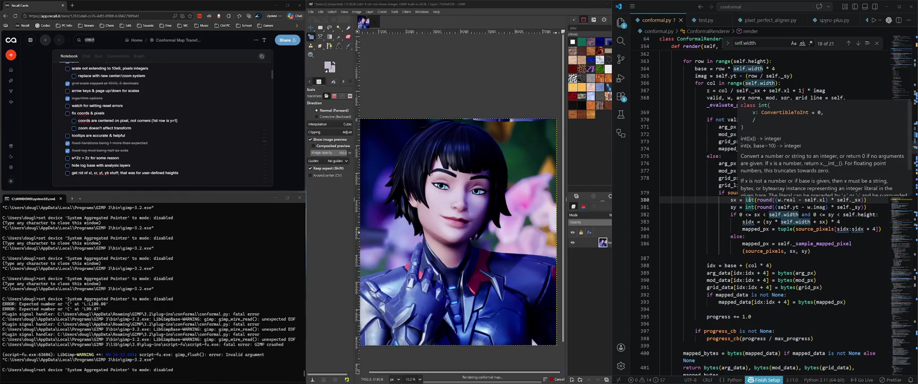
mouse_move(733, 200)
scroll(820, 169, "down", 1)
scroll(816, 171, "down", 1)
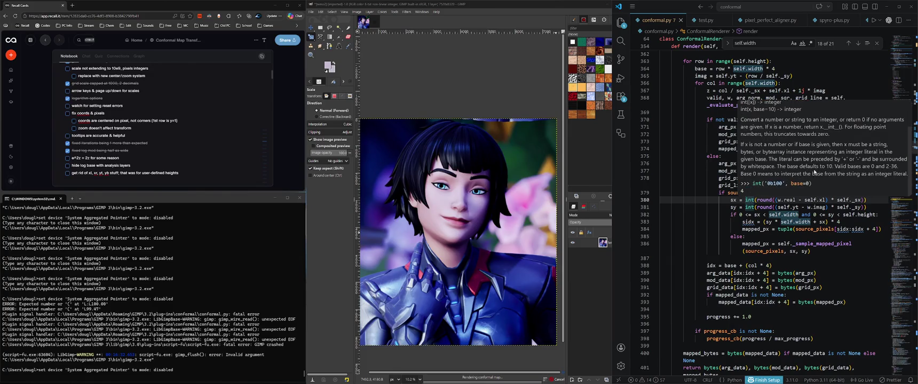
left_click(763, 200)
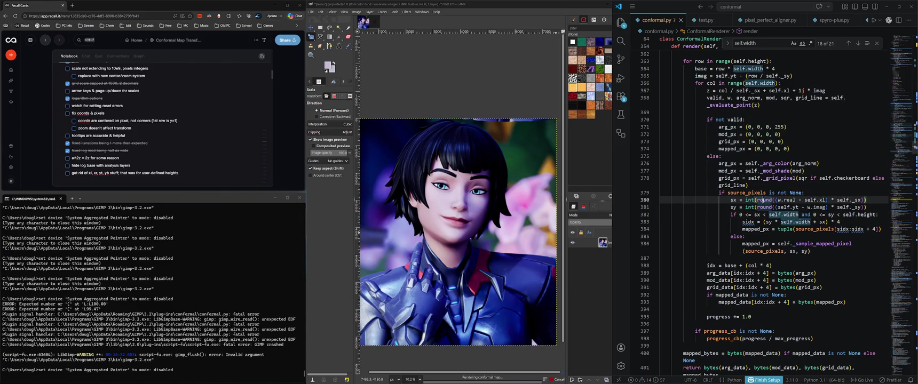
left_click(800, 201)
left_click(766, 200)
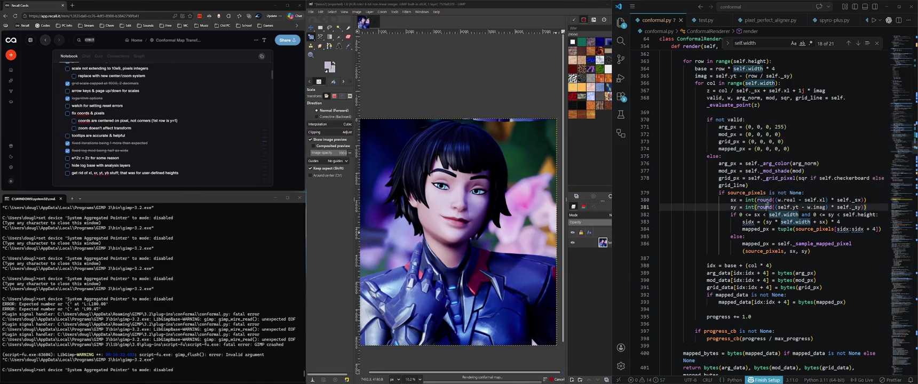
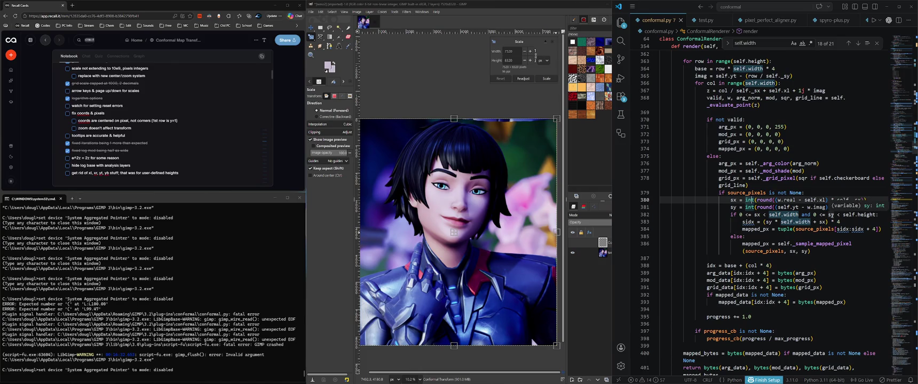
Inspect the sidx calculation and the tuple call that builds the mapped pixel in the plugin code
left_click(751, 222)
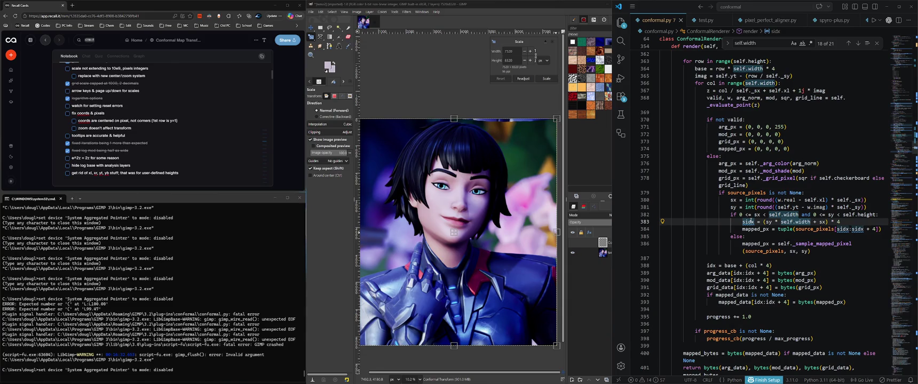
left_click(790, 229)
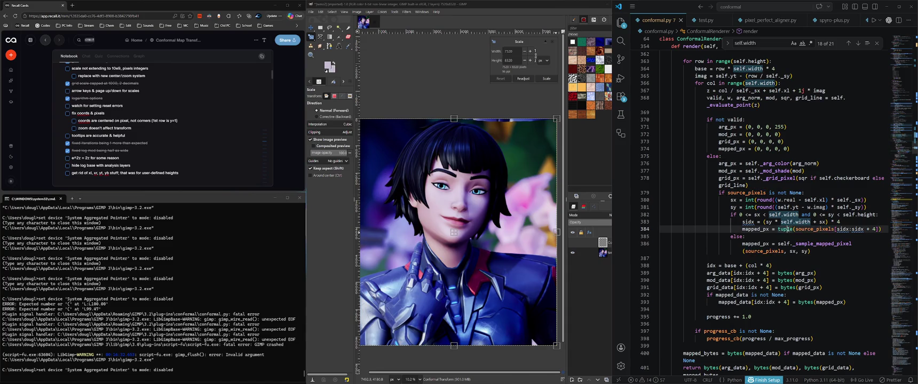
mouse_move(784, 230)
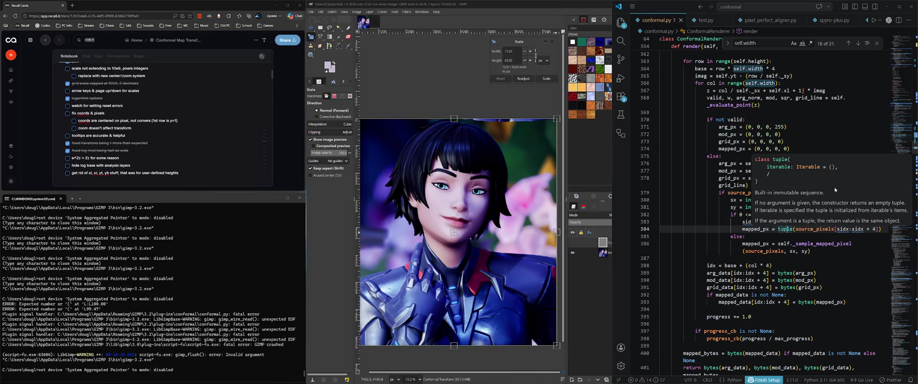
scroll(858, 196, "down", 1)
scroll(832, 208, "up", 1)
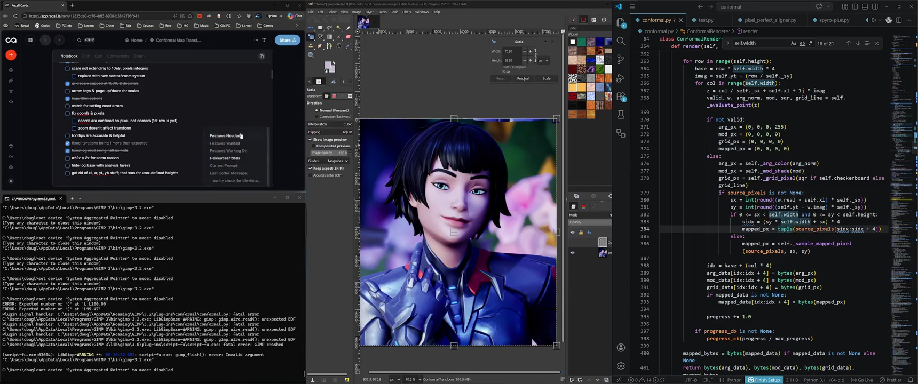
Search Bing for 'tuple python' in a new Edge tab, then apply the scale in GIMP
left_click(75, 7)
type("tuple python")
key("Return")
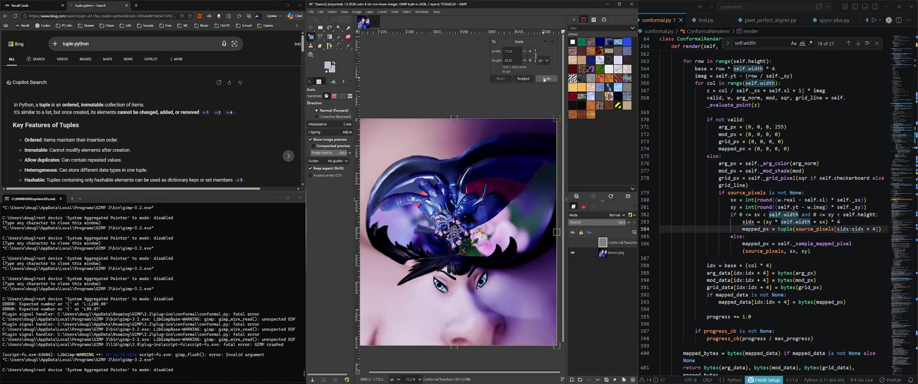
left_click(544, 80)
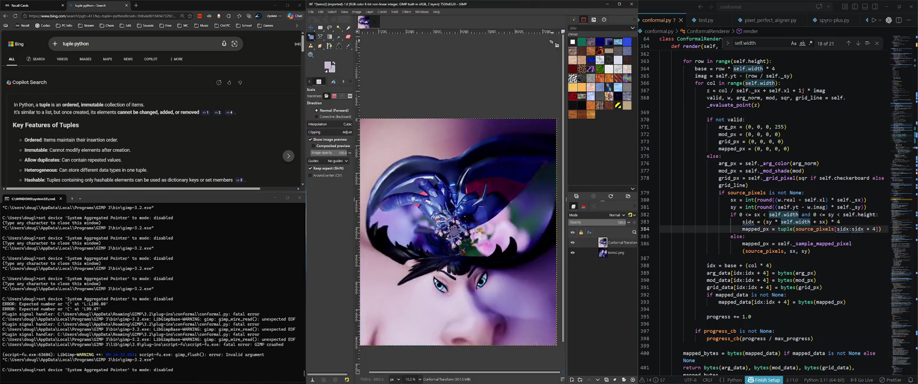
Zoom and pan around the canvas to inspect the spiral of repeated faces
scroll(441, 195, "up", 4)
scroll(441, 195, "up", 4)
scroll(441, 196, "up", 4)
scroll(442, 196, "up", 2)
scroll(446, 194, "up", 2)
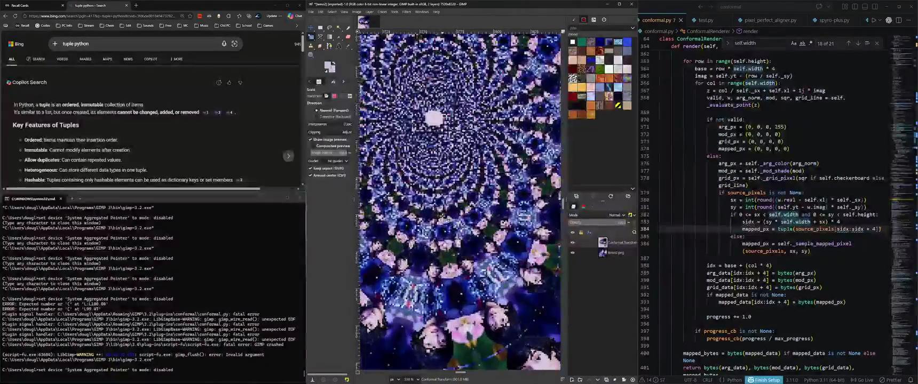
scroll(451, 193, "up", 1)
scroll(459, 204, "down", 5)
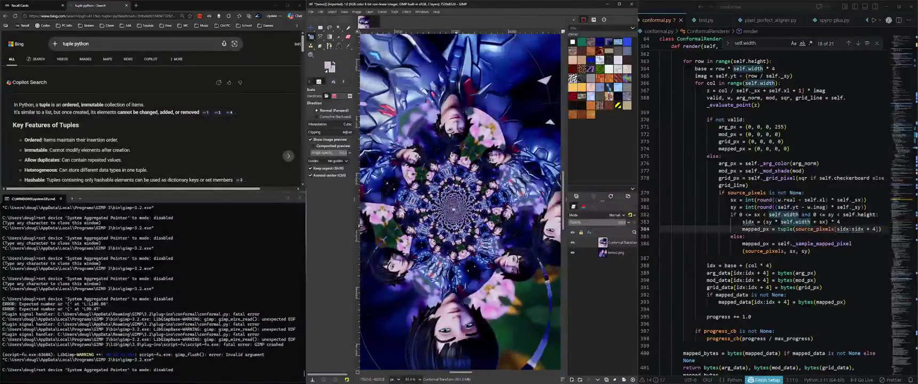
scroll(459, 205, "up", 5)
scroll(458, 205, "up", 1)
scroll(443, 208, "down", 2)
scroll(430, 212, "down", 2)
scroll(430, 212, "down", 2)
scroll(434, 191, "down", 2)
scroll(433, 191, "down", 1)
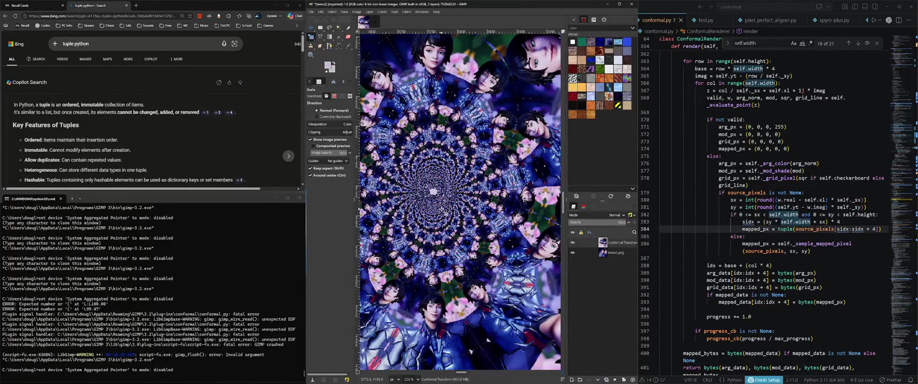
scroll(433, 191, "down", 2)
scroll(435, 214, "down", 2)
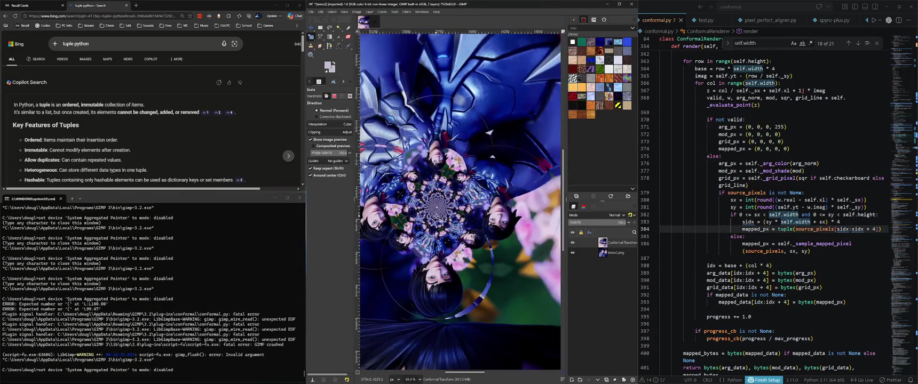
scroll(440, 273, "up", 3)
scroll(440, 273, "down", 2)
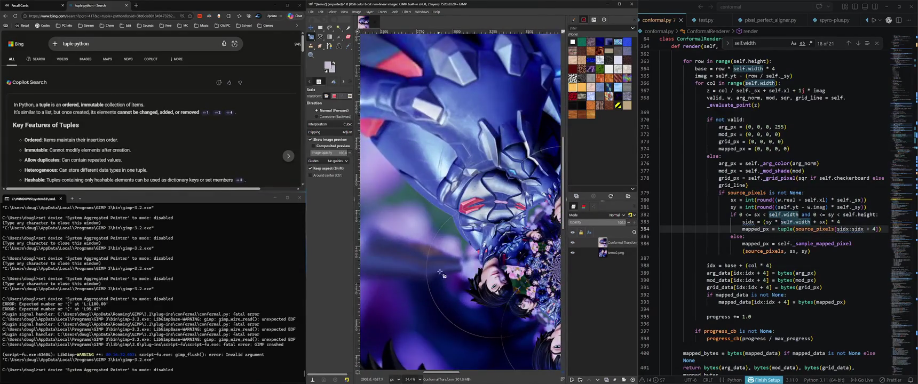
left_click_drag(441, 274, 551, 178)
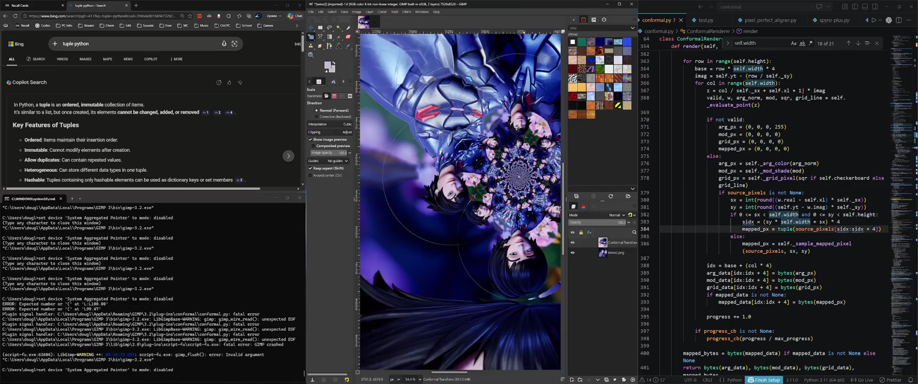
scroll(384, 217, "down", 3)
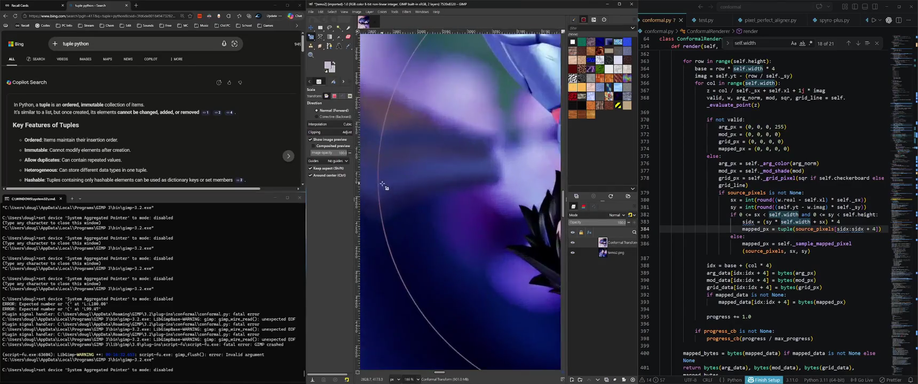
scroll(396, 227, "up", 3)
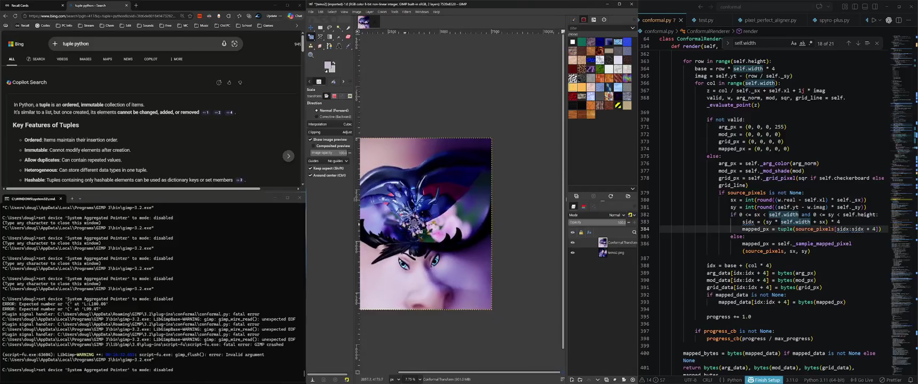
scroll(487, 257, "up", 3)
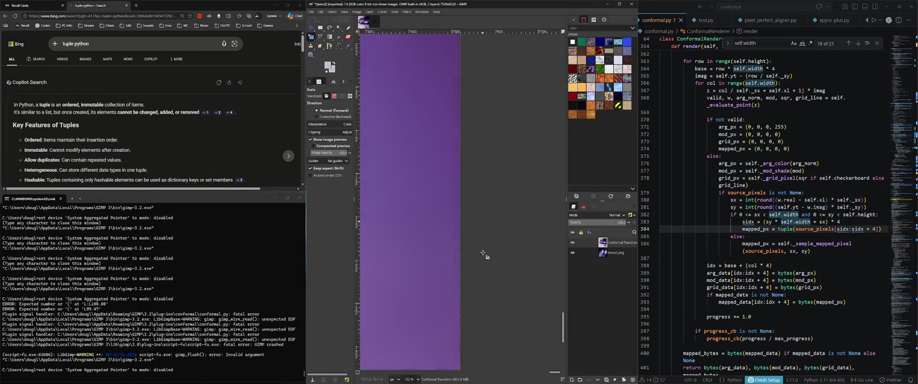
scroll(475, 258, "down", 2)
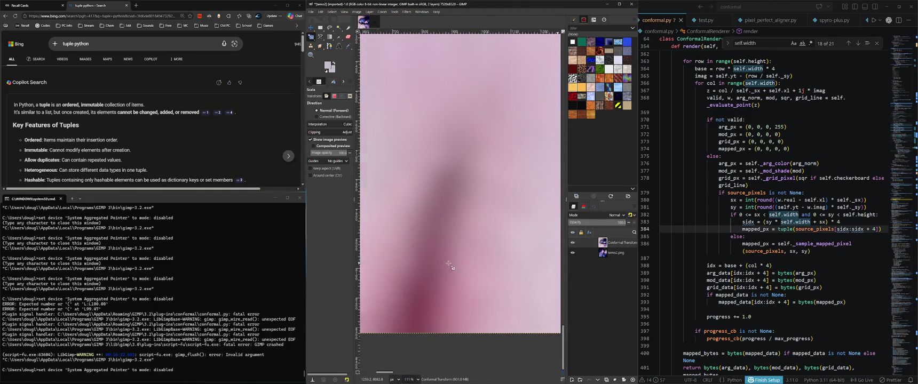
key("shift")
left_click(572, 242)
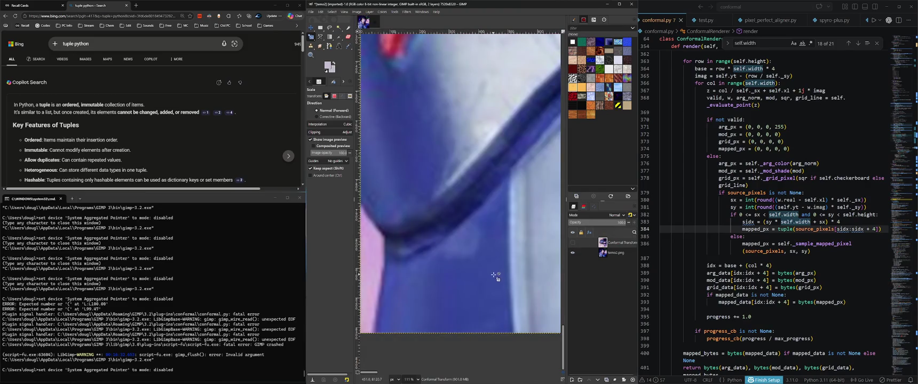
scroll(476, 276, "up", 5)
scroll(446, 325, "up", 6)
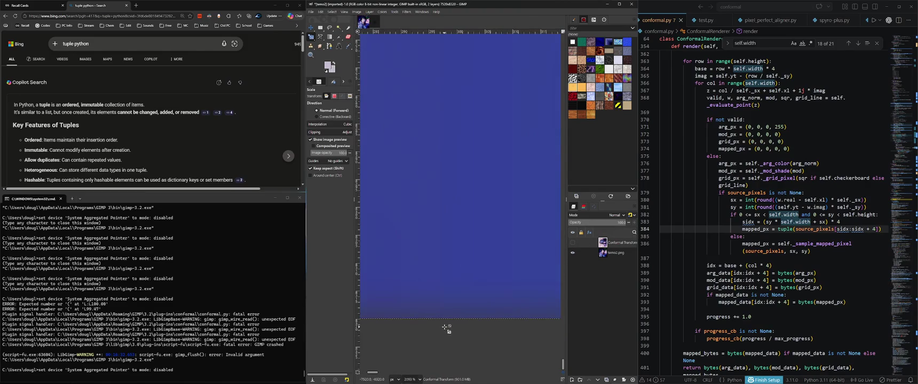
scroll(445, 312, "down", 2)
scroll(446, 309, "up", 5)
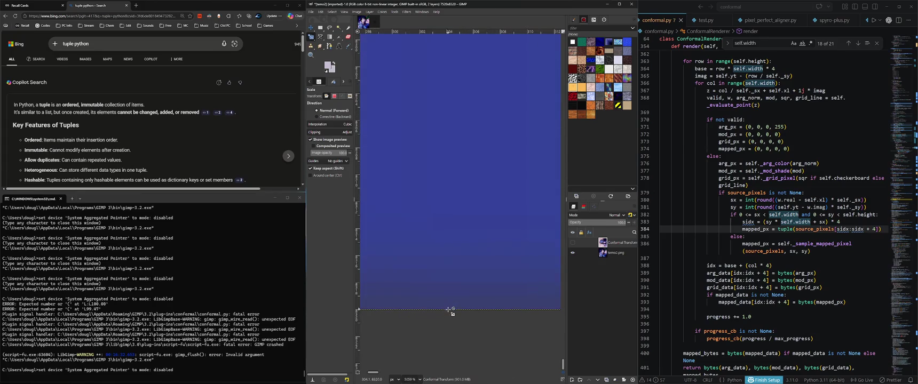
scroll(449, 308, "down", 5)
scroll(456, 312, "down", 2)
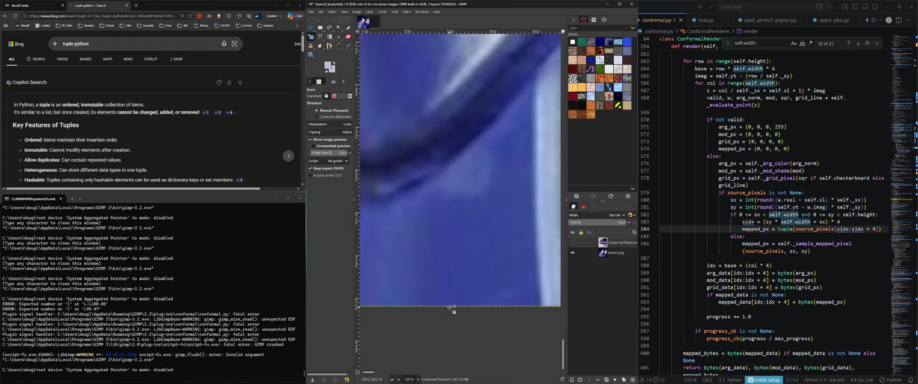
scroll(460, 315, "up", 10)
scroll(470, 317, "up", 1)
scroll(469, 316, "down", 4)
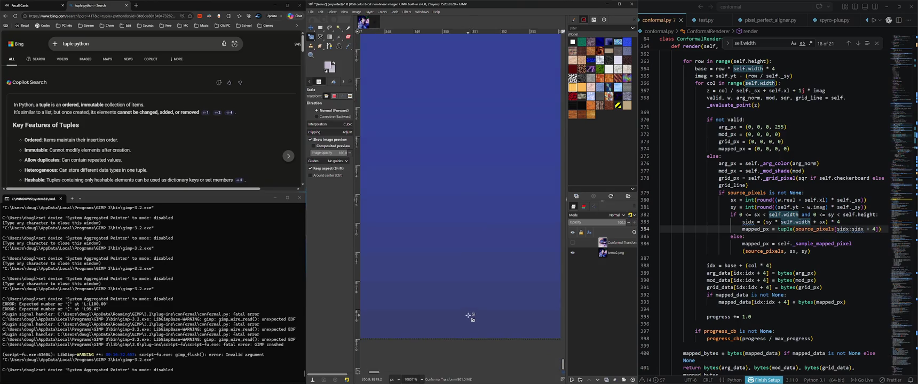
scroll(468, 316, "down", 4)
scroll(469, 315, "down", 4)
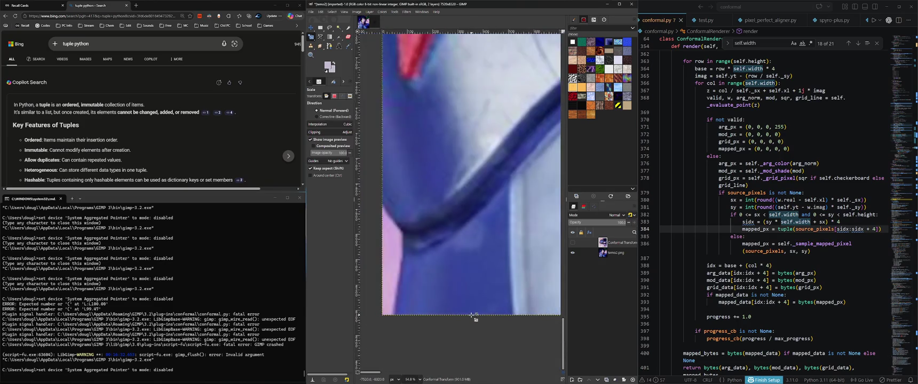
scroll(472, 315, "down", 4)
scroll(472, 315, "up", 2)
scroll(459, 307, "up", 2)
scroll(443, 299, "up", 2)
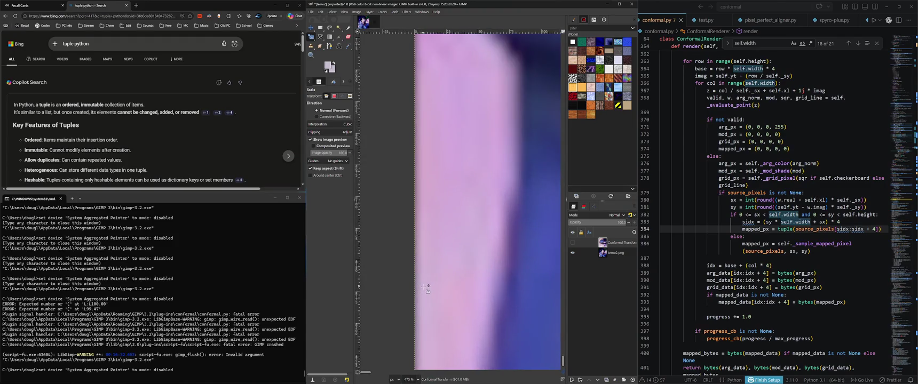
scroll(426, 288, "up", 1)
scroll(425, 288, "down", 1)
scroll(425, 290, "down", 2)
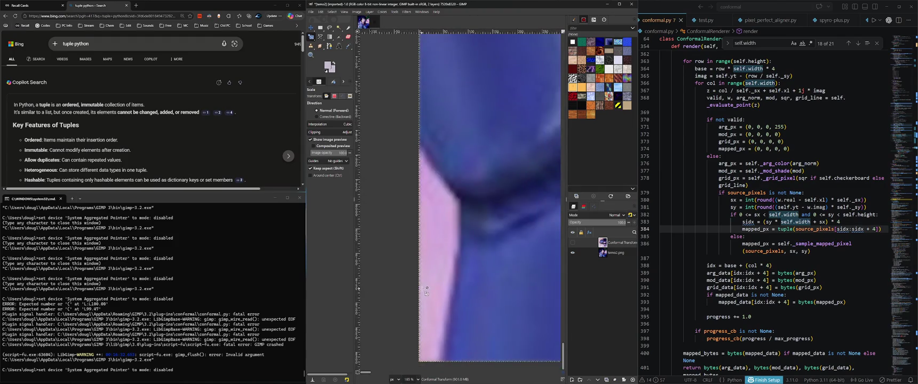
scroll(426, 290, "down", 2)
scroll(427, 290, "down", 2)
scroll(443, 289, "down", 2)
scroll(461, 288, "down", 2)
scroll(479, 286, "down", 2)
scroll(479, 287, "up", 2)
scroll(470, 270, "up", 2)
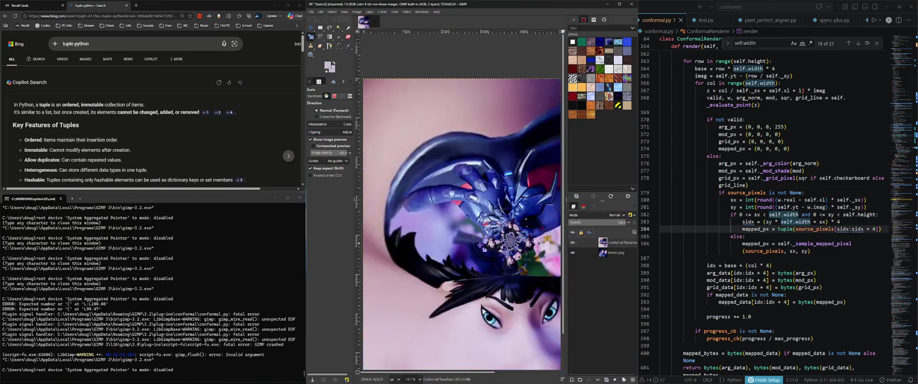
scroll(457, 253, "up", 1)
scroll(458, 253, "up", 3)
scroll(451, 259, "up", 3)
scroll(446, 261, "up", 2)
scroll(452, 260, "up", 2)
scroll(454, 260, "down", 2)
scroll(454, 262, "down", 2)
scroll(454, 262, "down", 2)
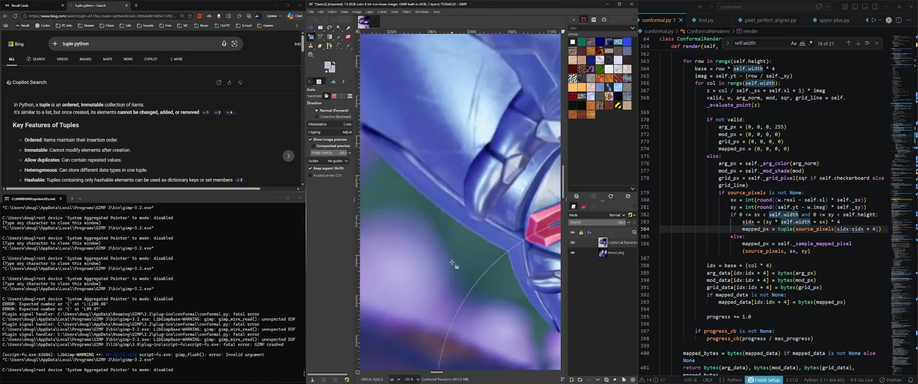
scroll(454, 263, "down", 1)
scroll(454, 259, "down", 2)
scroll(454, 248, "down", 2)
scroll(454, 250, "up", 2)
scroll(464, 275, "up", 2)
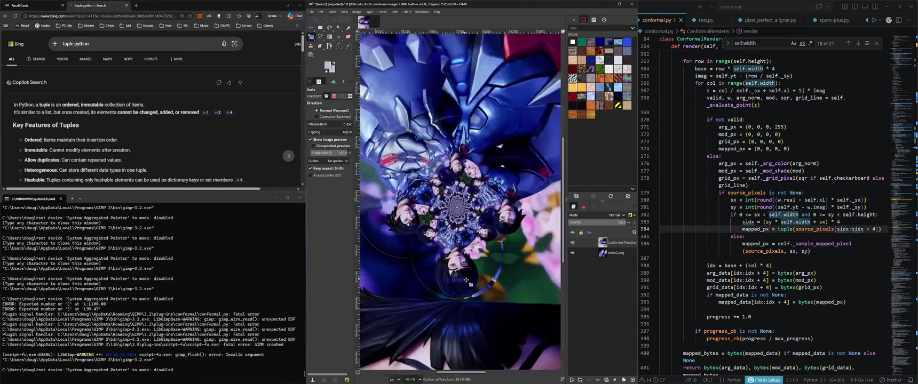
scroll(504, 165, "up", 2)
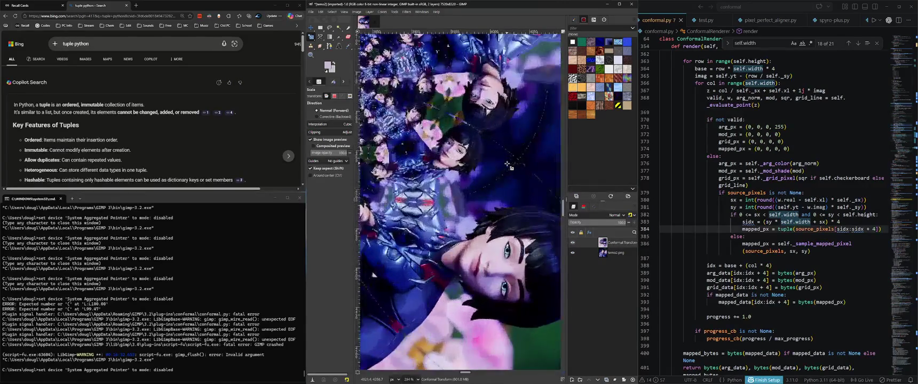
scroll(507, 166, "up", 2)
scroll(507, 166, "down", 3)
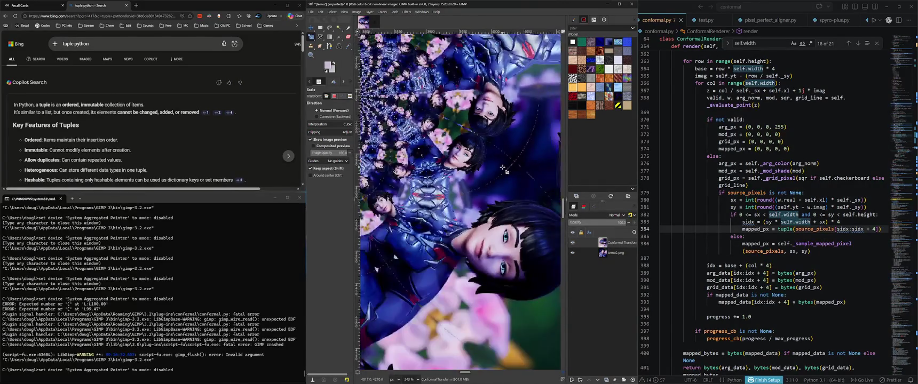
left_click_drag(489, 180, 451, 201)
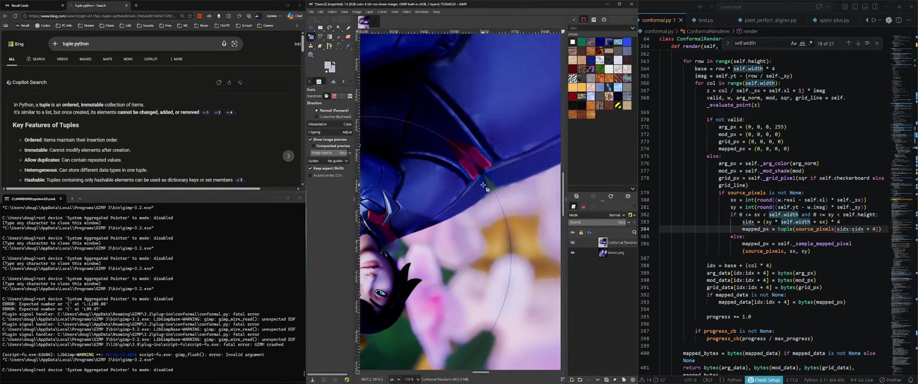
scroll(497, 185, "down", 5)
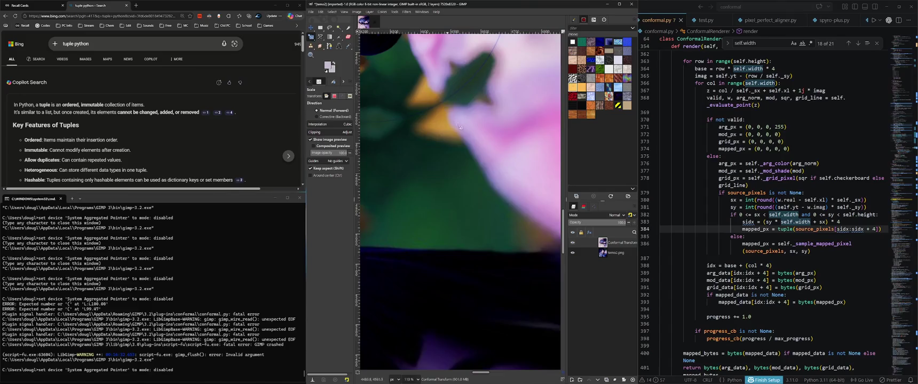
scroll(489, 192, "left", 5)
scroll(480, 185, "down", 3, "ctrl")
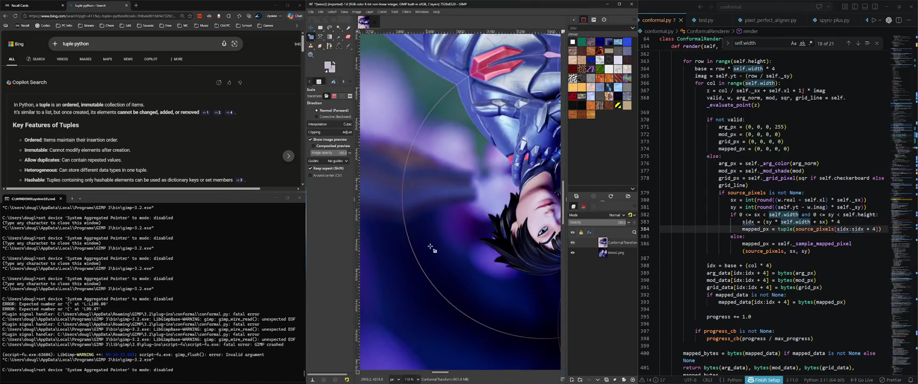
scroll(430, 243, "down", 2, "ctrl")
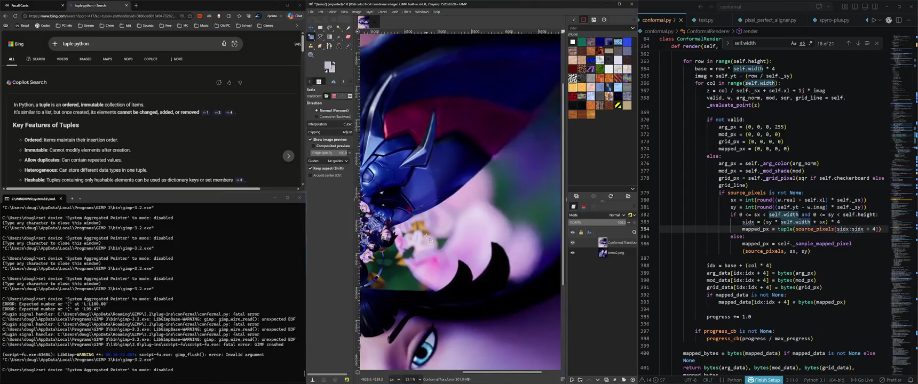
scroll(426, 234, "left", 3)
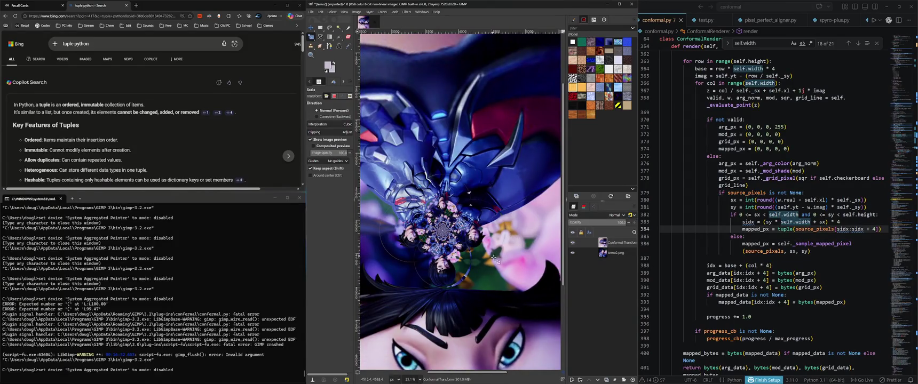
scroll(525, 240, "up", 5, "ctrl")
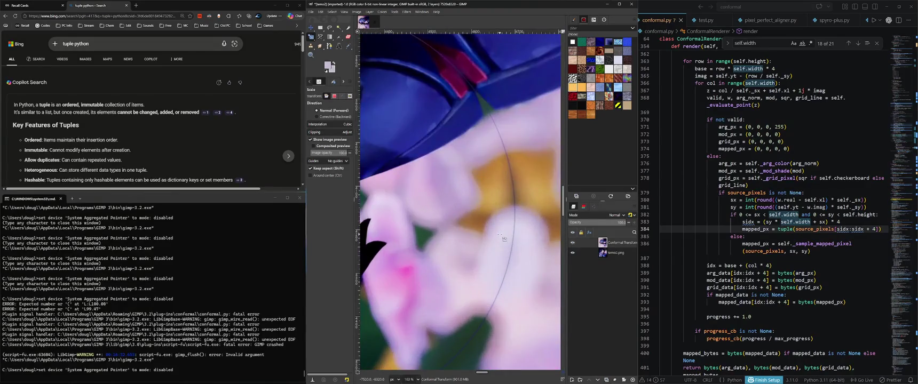
scroll(509, 244, "down", 3, "ctrl")
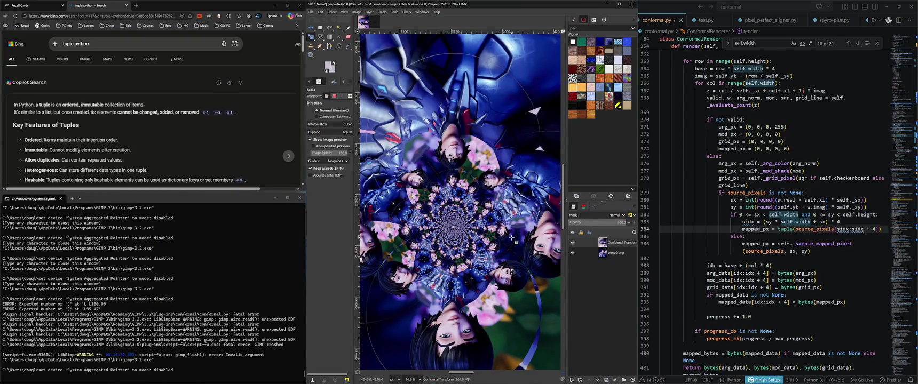
scroll(505, 241, "left", 3)
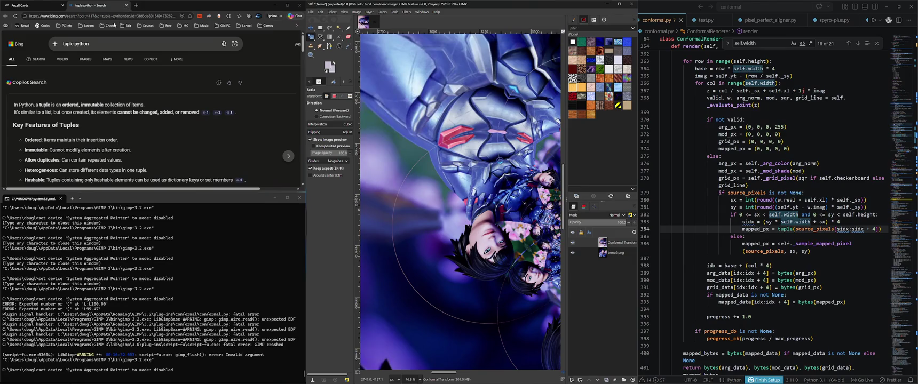
Add a new Recall checklist item noting that rendering the large (1/z) image shows rings
left_click(32, 5)
left_click(190, 171)
key("Return")
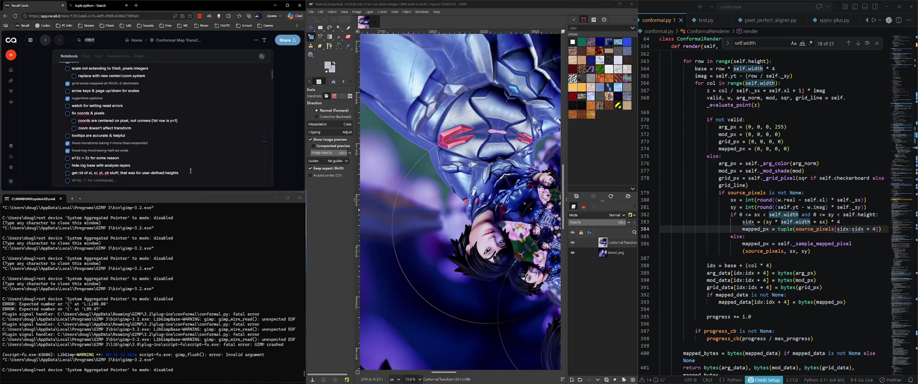
type("ren")
type("derin")
type("larg")
type("image sjpw")
type("h")
type("und")
key("Right")
type("(1/z)")
key("ctrl+shift+Delete")
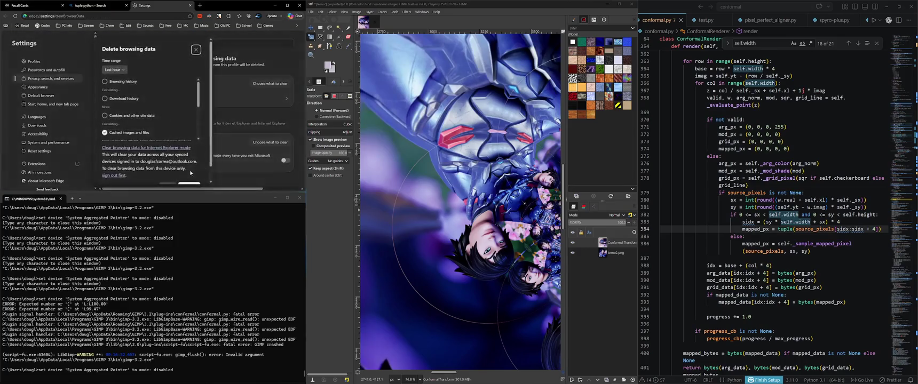
left_click(196, 49)
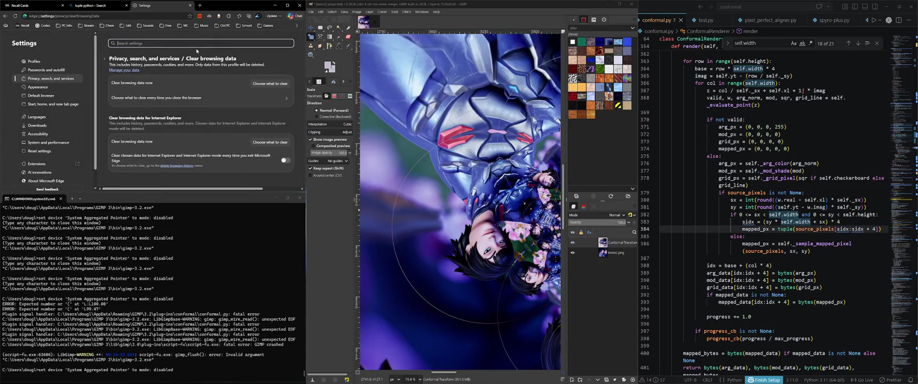
key("ctrl+w")
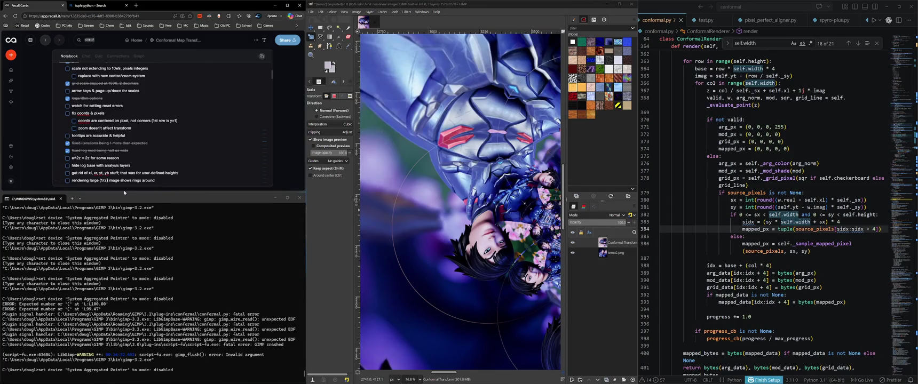
Extend the rings note: rings surround opposite-side tiles, possibly an off-by-1 edge pixel error
key("shift+Home")
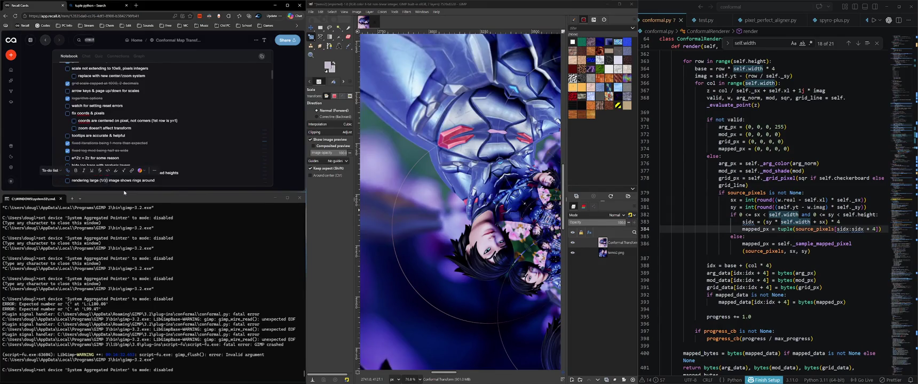
key("BackSpace")
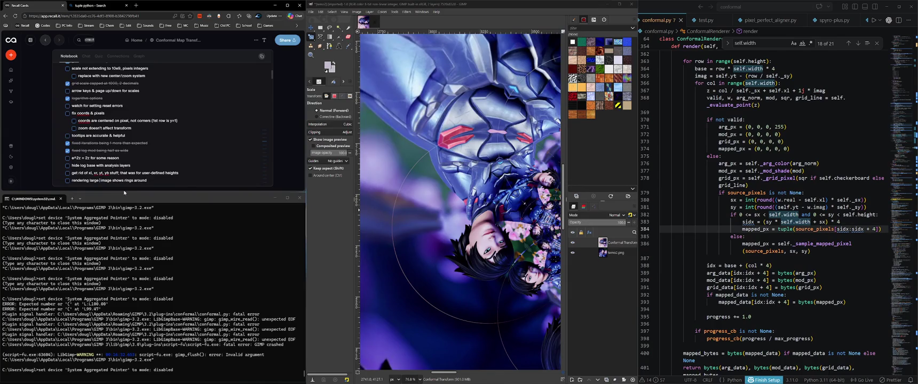
key("ctrl+z")
key("End")
type("side")
type("ing")
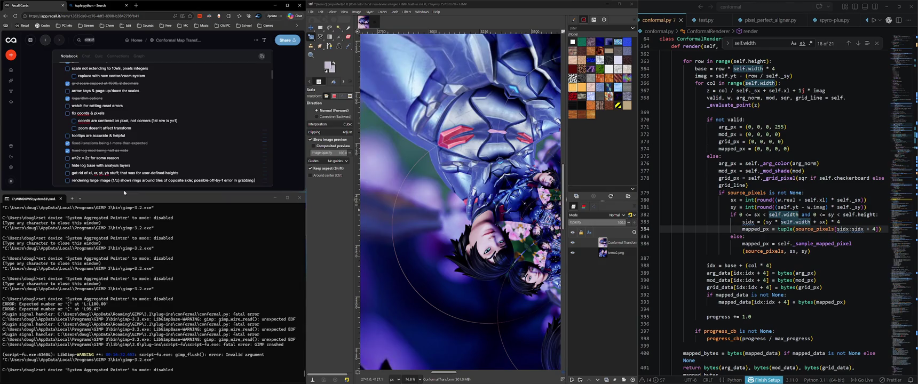
type(" edge pixel data")
scroll(507, 251, "right", 1)
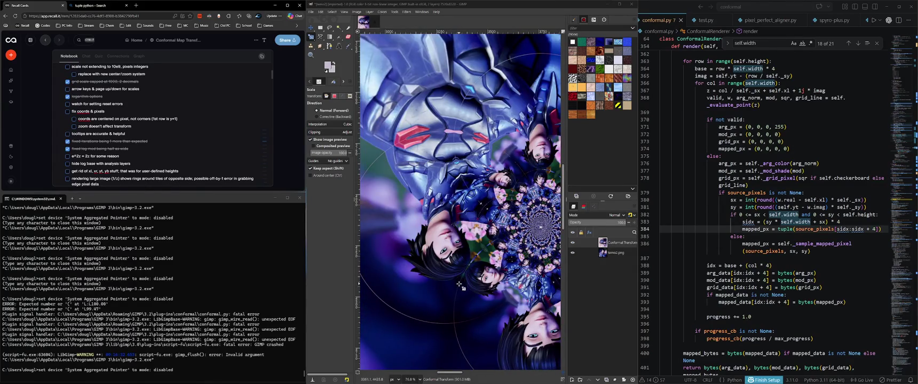
scroll(459, 285, "up", 2)
scroll(469, 272, "up", 1)
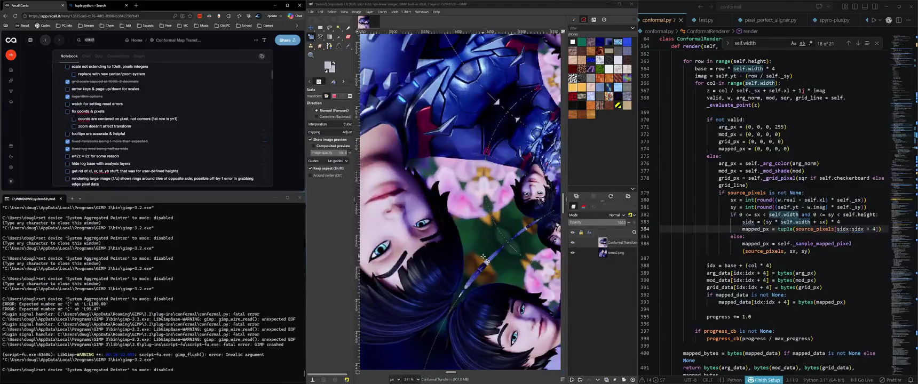
scroll(483, 258, "up", 1)
scroll(483, 258, "up", 5)
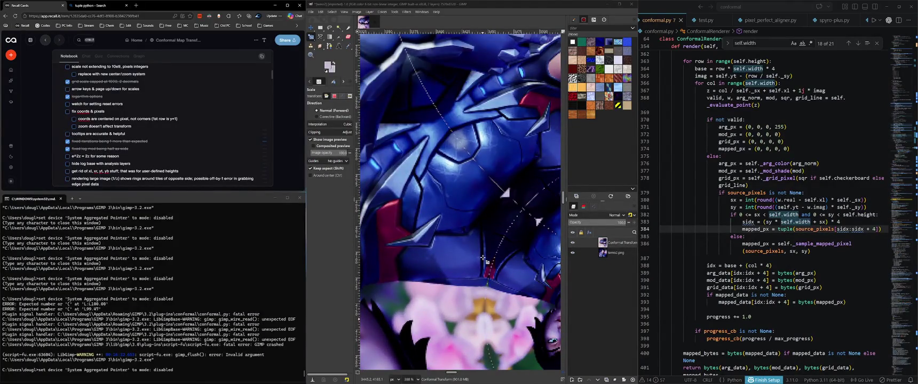
scroll(482, 258, "down", 4)
scroll(483, 257, "down", 1)
scroll(482, 258, "down", 4)
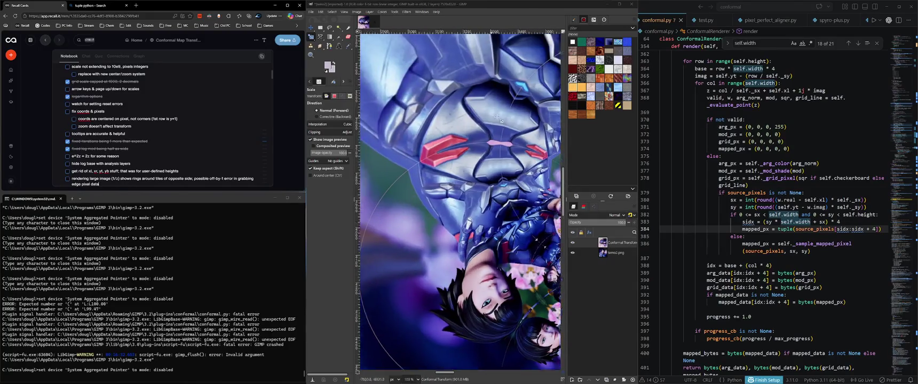
scroll(491, 155, "up", 2)
scroll(491, 155, "up", 1)
scroll(480, 163, "up", 1)
scroll(466, 170, "left", 1)
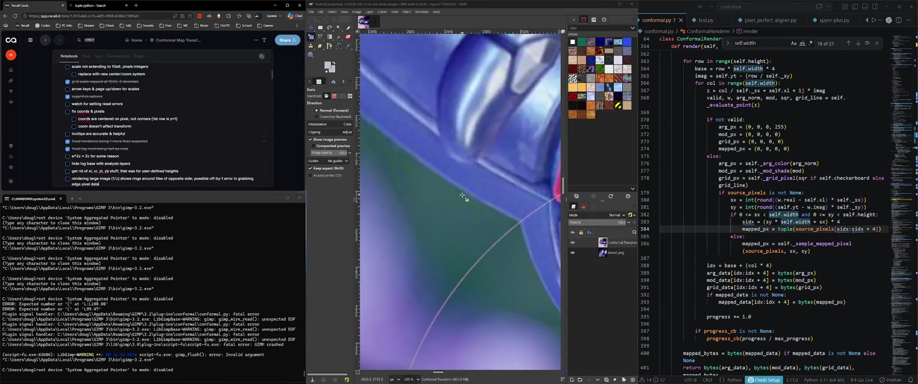
scroll(464, 182, "down", 2)
scroll(421, 170, "down", 3)
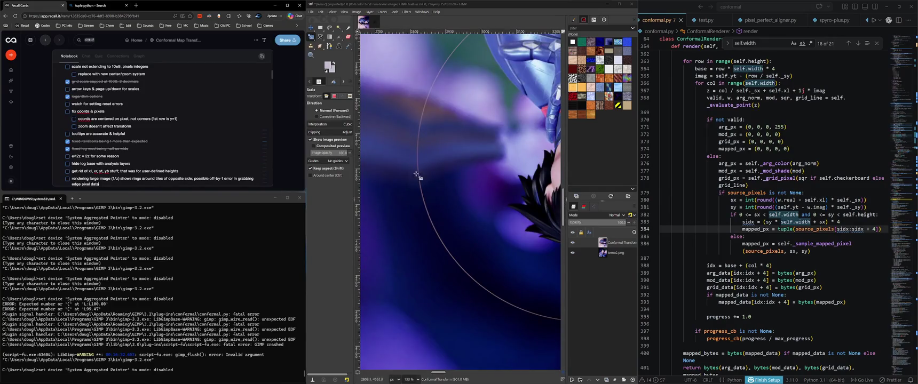
scroll(420, 174, "up", 5)
scroll(481, 202, "up", 2)
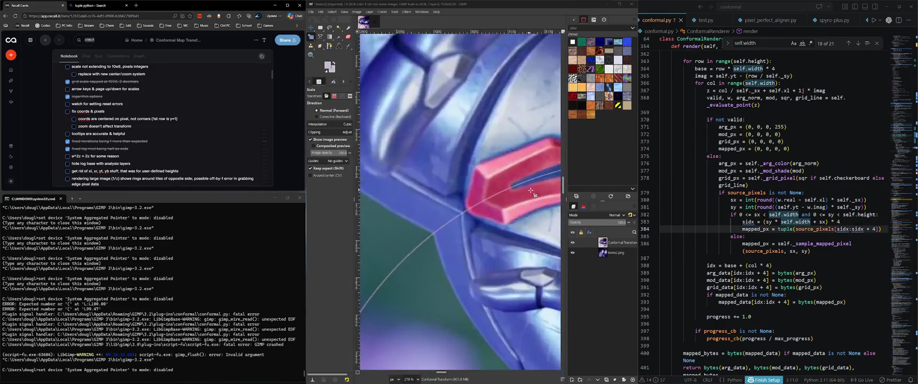
scroll(528, 168, "up", 3)
scroll(531, 165, "up", 4)
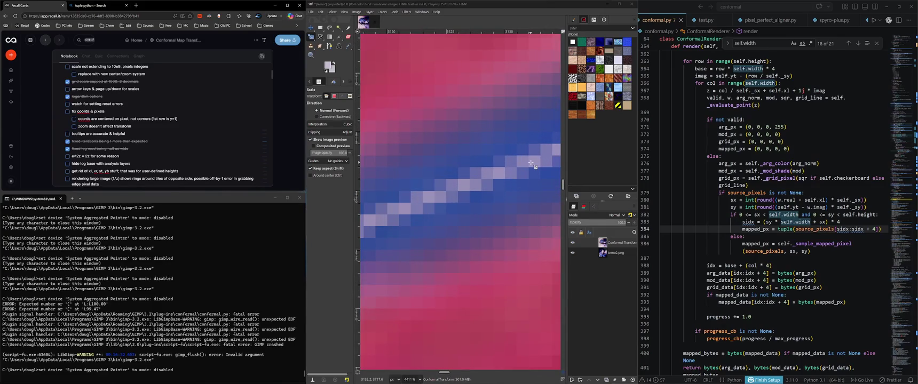
scroll(529, 166, "down", 6)
scroll(501, 172, "down", 2)
scroll(482, 176, "down", 3)
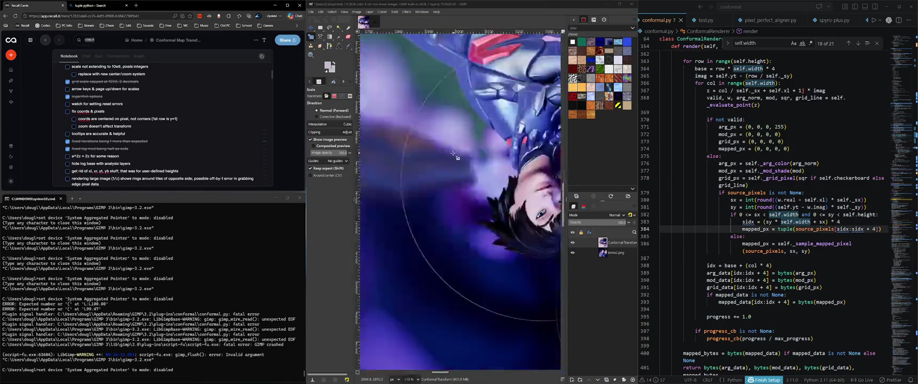
scroll(432, 168, "down", 2)
scroll(431, 253, "up", 6)
scroll(431, 253, "down", 2)
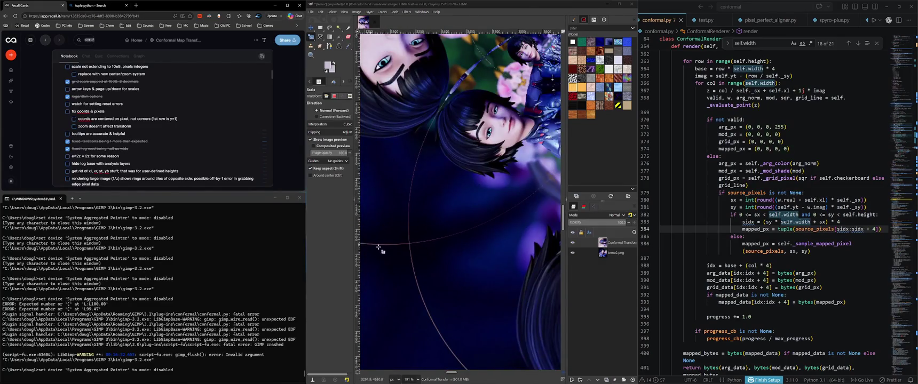
scroll(430, 172, "down", 3)
scroll(430, 176, "down", 3)
scroll(425, 182, "down", 3)
scroll(412, 190, "down", 2)
scroll(477, 196, "down", 2)
scroll(485, 195, "down", 2)
scroll(478, 205, "down", 3)
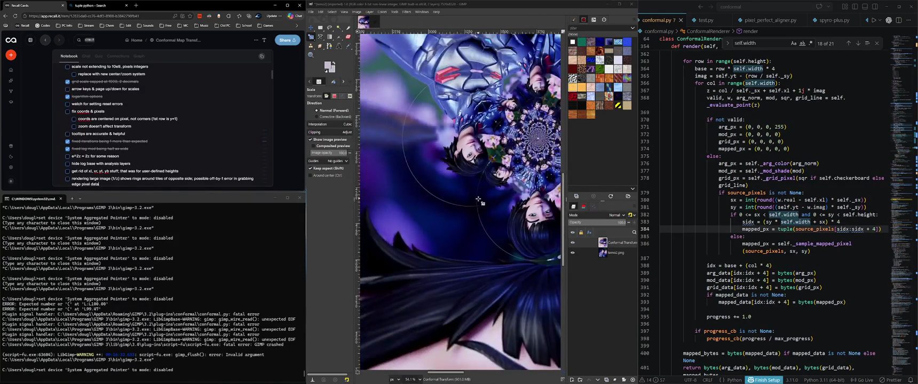
scroll(478, 200, "up", 2)
scroll(476, 199, "up", 3)
scroll(474, 199, "up", 2)
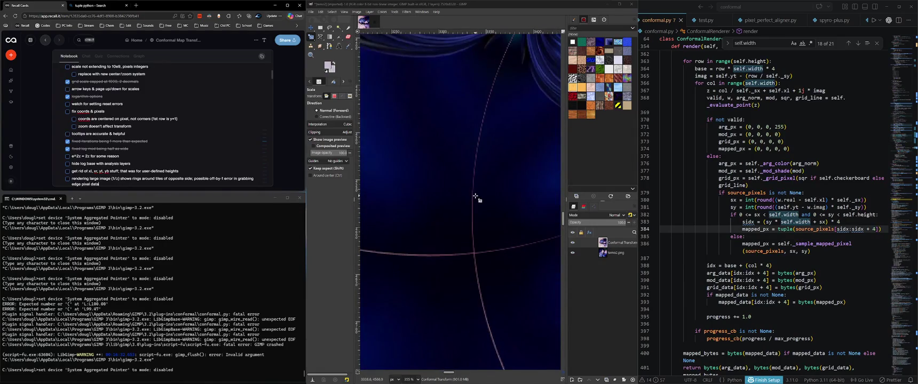
scroll(474, 198, "down", 2)
scroll(458, 210, "down", 1)
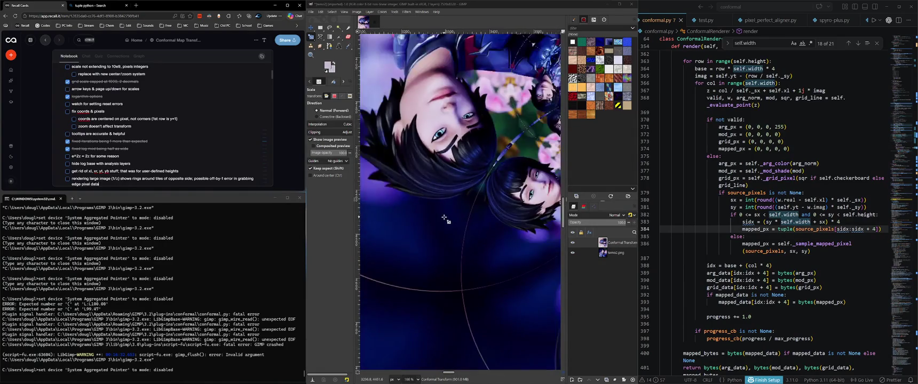
scroll(443, 219, "down", 2)
scroll(442, 221, "down", 3)
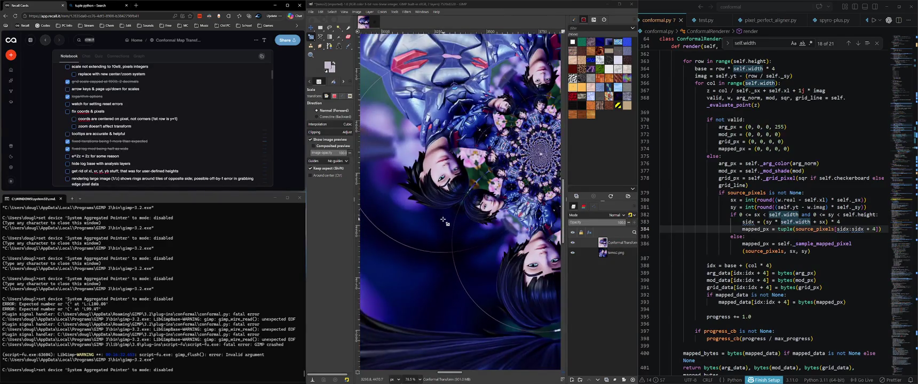
scroll(442, 221, "down", 5)
scroll(443, 226, "up", 1)
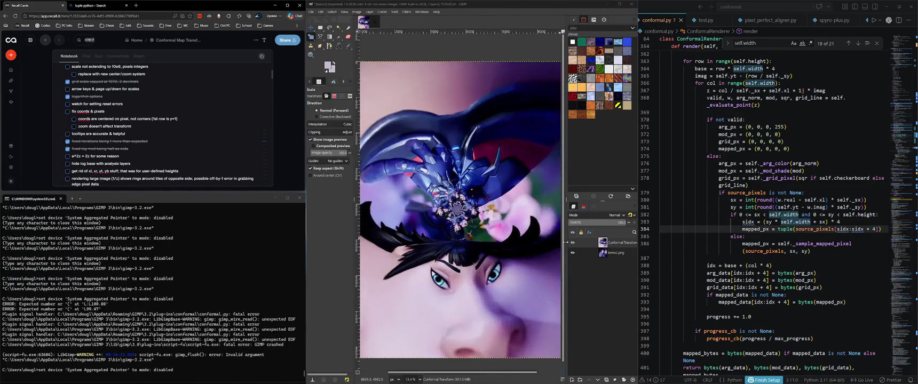
left_click(572, 243)
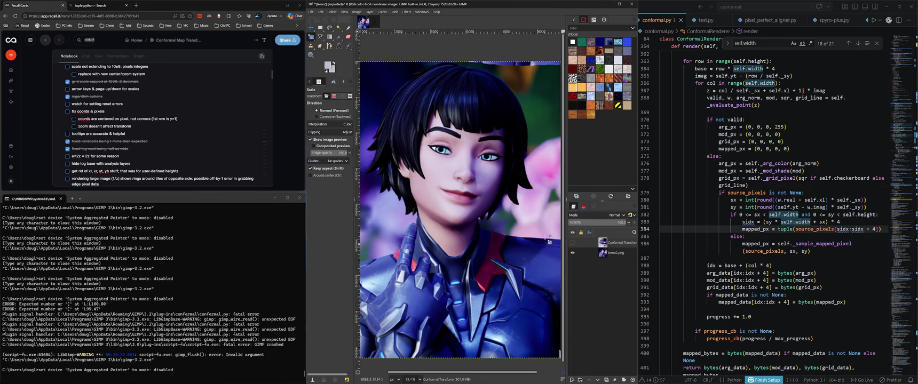
left_click(573, 244)
scroll(461, 264, "up", 3)
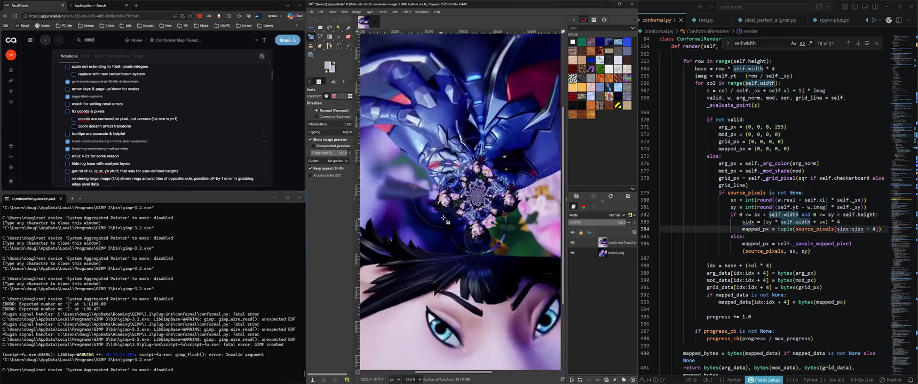
scroll(461, 264, "up", 3)
scroll(461, 264, "up", 2)
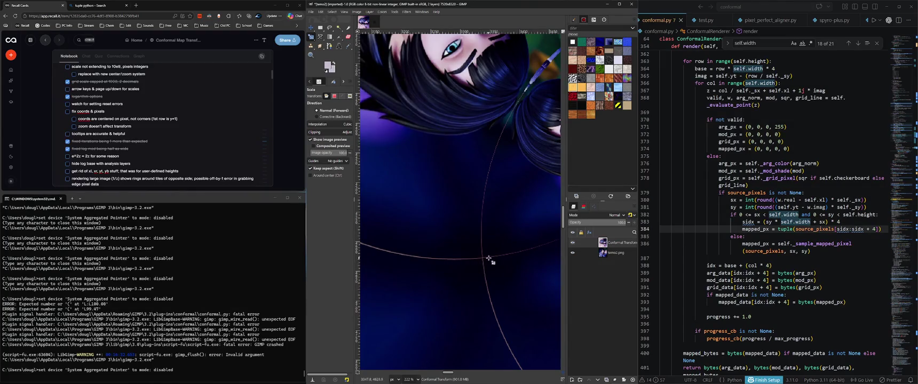
scroll(476, 259, "left", 4)
scroll(479, 255, "up", 5)
scroll(459, 260, "left", 2)
scroll(448, 264, "up", 3)
scroll(436, 268, "up", 2)
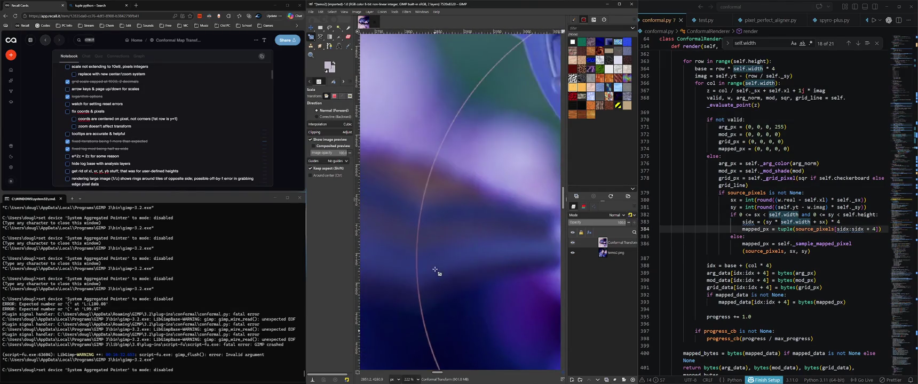
scroll(418, 281, "left", 1)
scroll(421, 272, "right", 3)
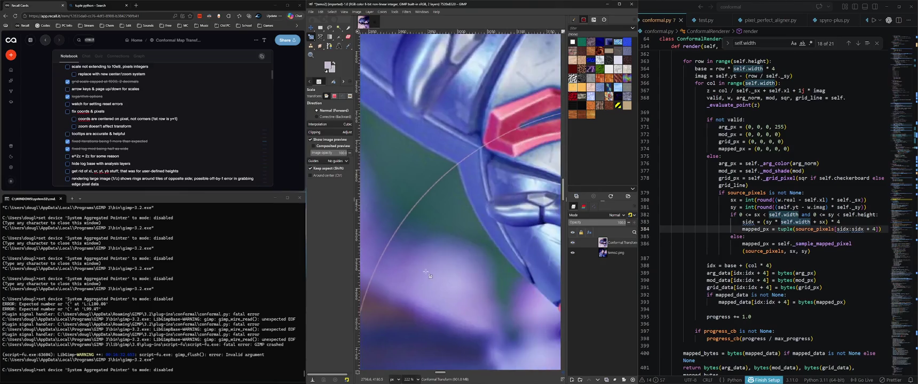
scroll(427, 271, "up", 2)
scroll(424, 251, "right", 2)
scroll(427, 230, "right", 3)
scroll(433, 216, "up", 1)
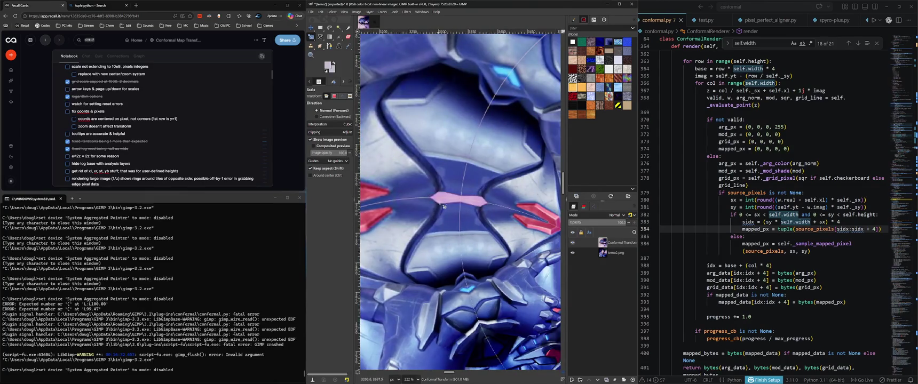
scroll(443, 206, "down", 3, "ctrl")
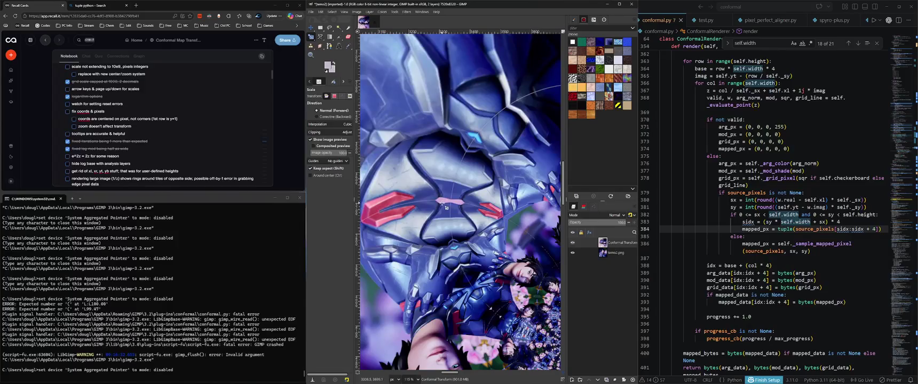
scroll(446, 208, "down", 2, "ctrl")
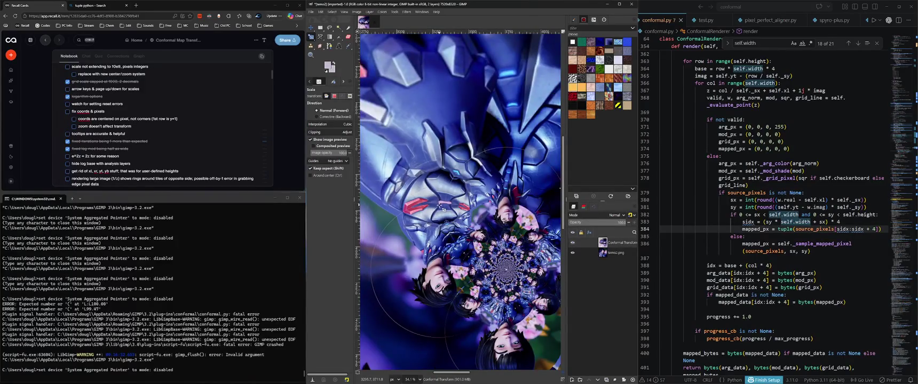
scroll(443, 209, "down", 2, "ctrl")
scroll(439, 212, "down", 2, "ctrl")
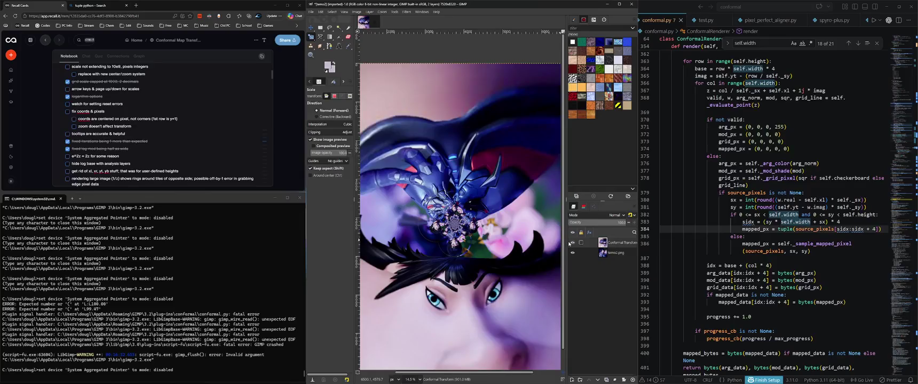
left_click(572, 242)
scroll(442, 256, "down", 1)
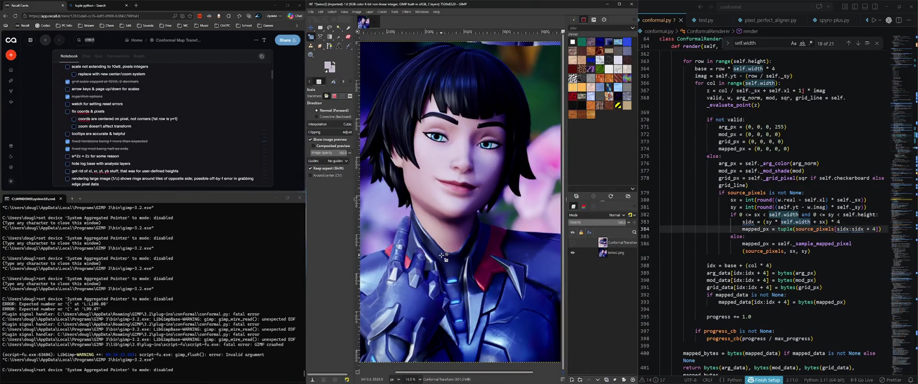
left_click(573, 242)
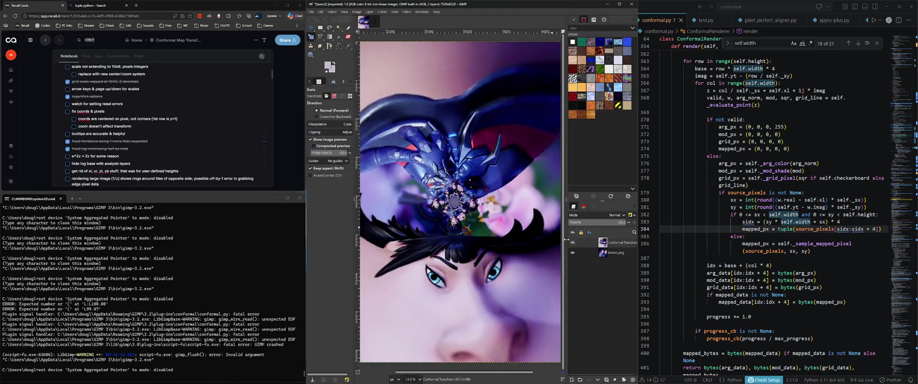
left_click(572, 242)
left_click(573, 243)
scroll(440, 228, "up", 2)
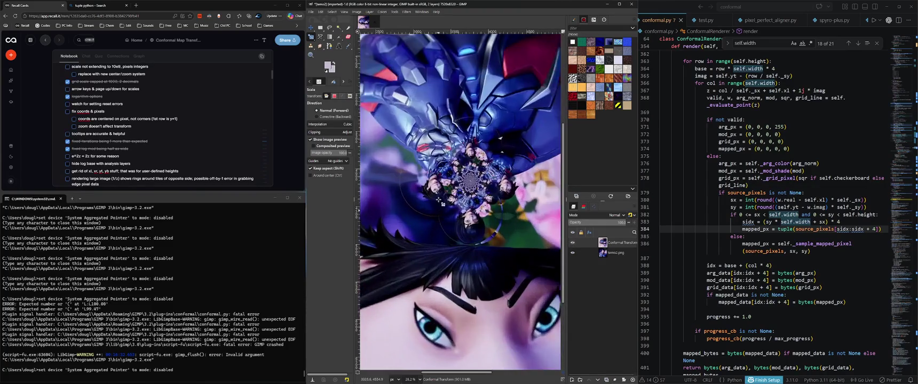
scroll(435, 213, "up", 3)
scroll(432, 206, "up", 2)
scroll(432, 205, "up", 1)
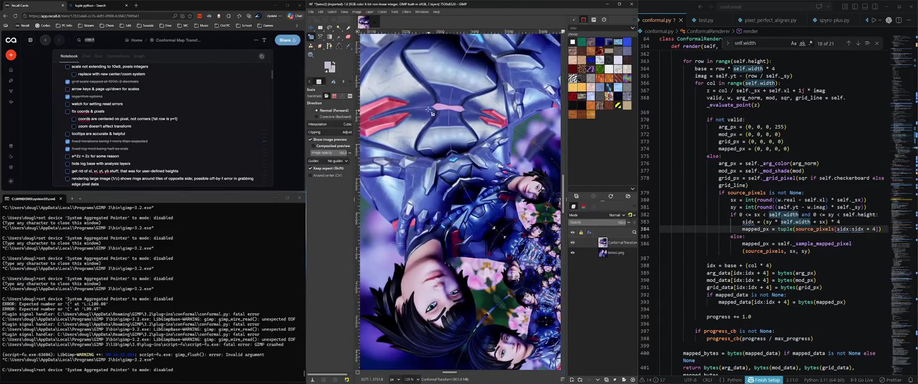
scroll(443, 104, "up", 2)
scroll(456, 102, "up", 1)
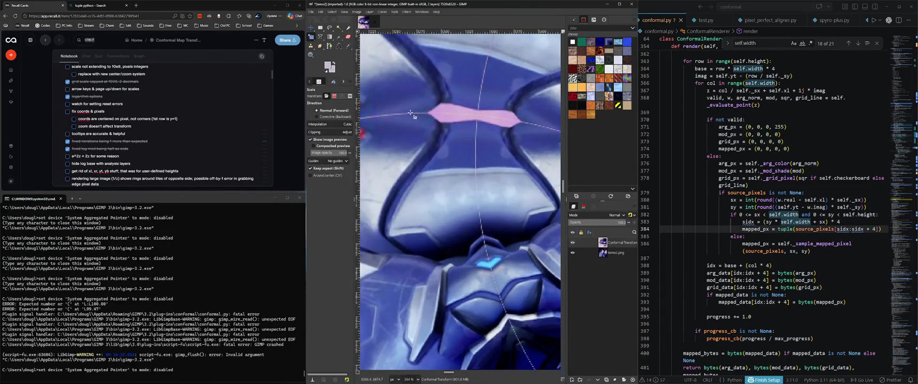
scroll(445, 150, "down", 2)
scroll(437, 156, "down", 1)
scroll(430, 165, "down", 1)
scroll(426, 178, "down", 1)
scroll(427, 187, "down", 1)
scroll(427, 194, "down", 1)
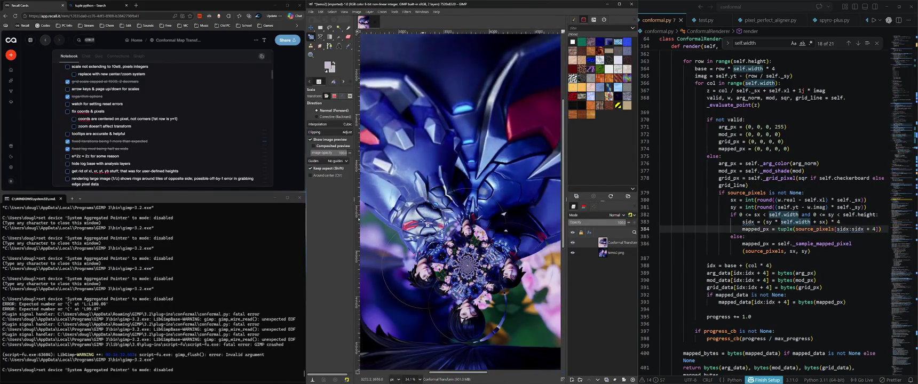
scroll(424, 224, "up", 1)
scroll(425, 225, "up", 1)
scroll(424, 225, "up", 2)
scroll(424, 226, "down", 1)
scroll(424, 227, "down", 1)
scroll(424, 226, "down", 1)
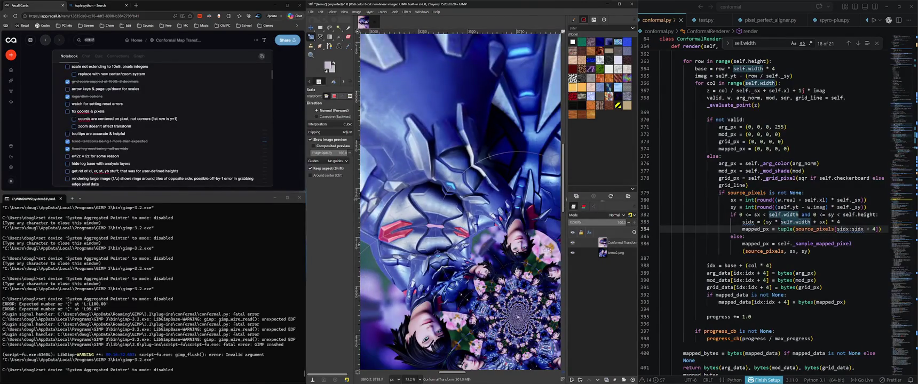
left_click(573, 243)
scroll(435, 249, "down", 5)
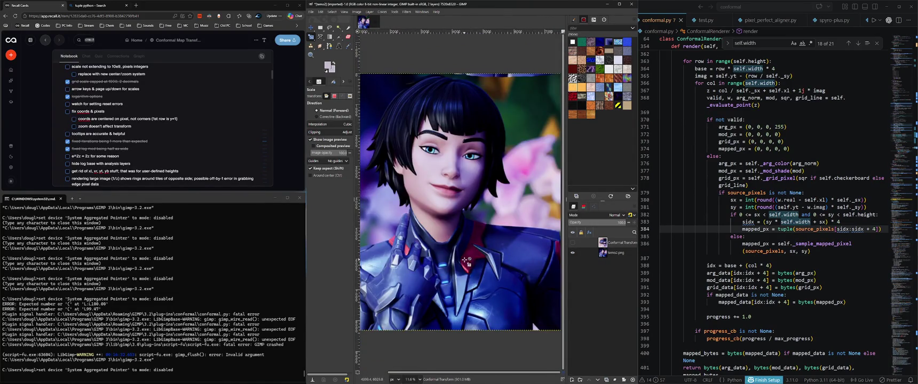
scroll(557, 250, "up", 2)
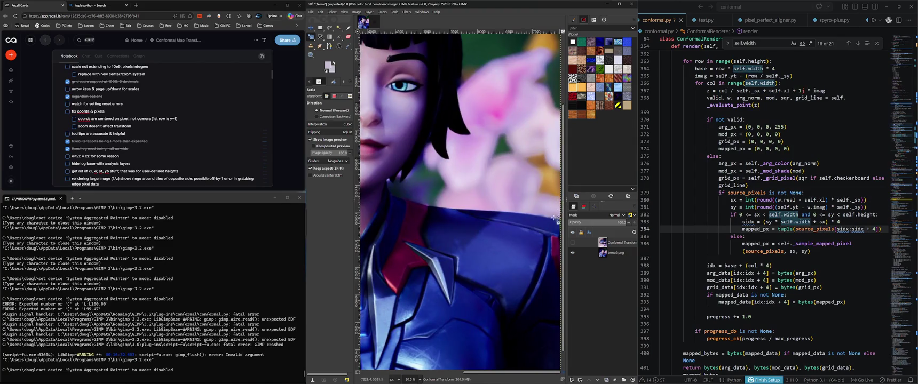
left_click(571, 243)
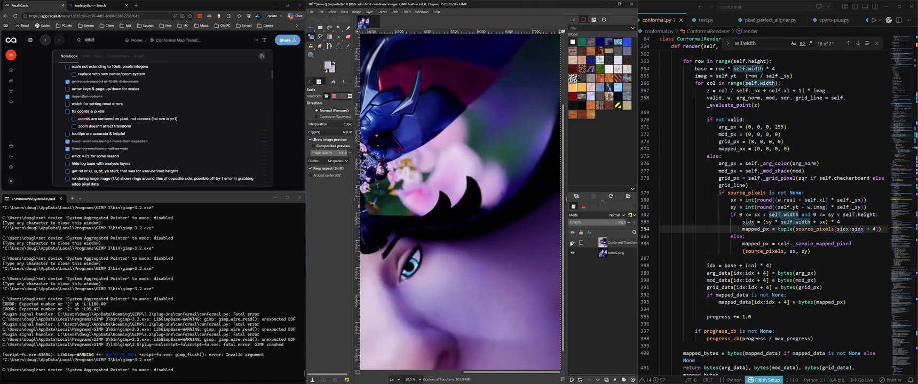
scroll(471, 151, "up", 3)
scroll(471, 151, "up", 3)
scroll(471, 151, "up", 3)
scroll(395, 138, "up", 1)
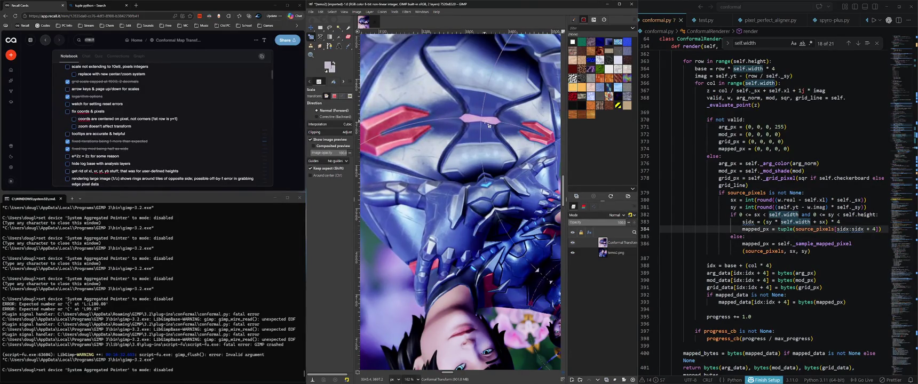
scroll(486, 154, "down", 2)
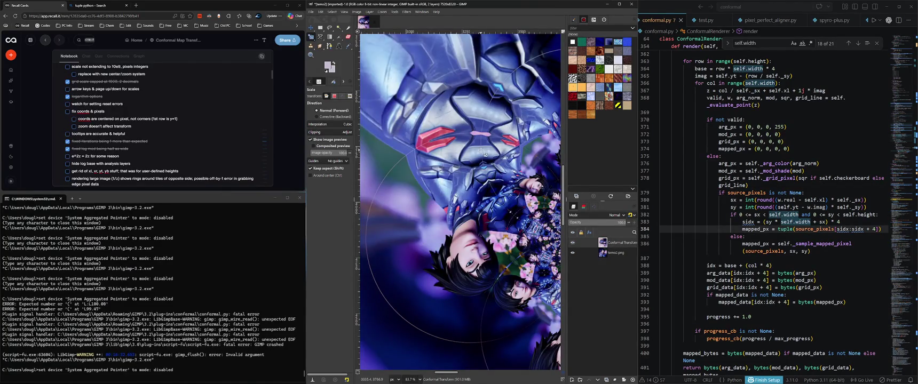
scroll(478, 163, "right", 5)
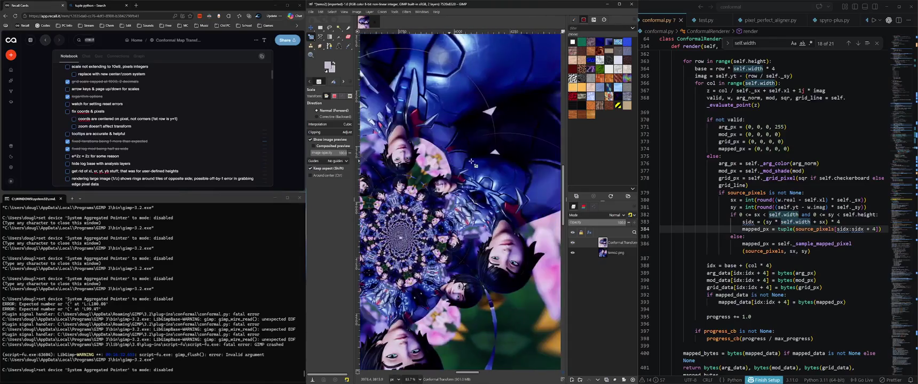
scroll(452, 193, "down", 2)
scroll(452, 194, "down", 2)
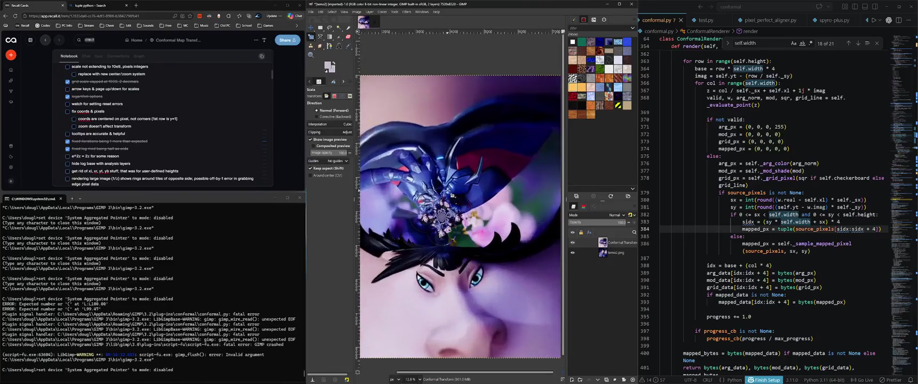
scroll(473, 230, "up", 1)
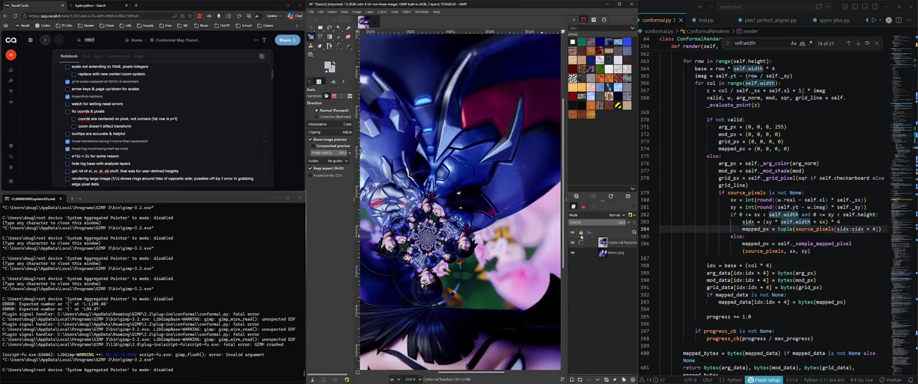
scroll(484, 258, "up", 1)
scroll(484, 258, "up", 4)
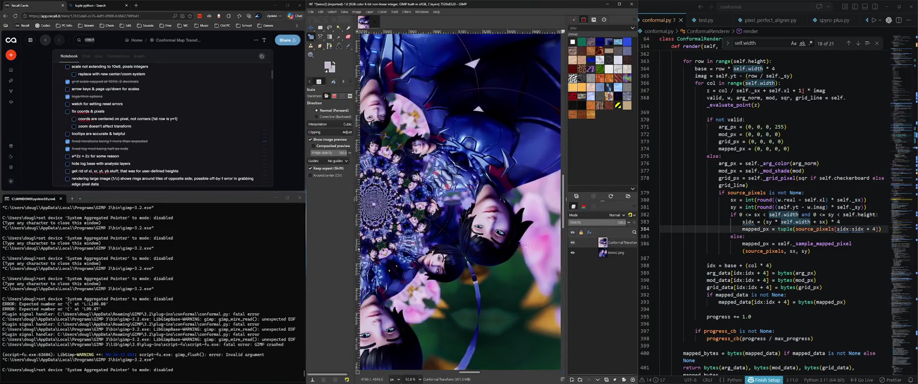
Search Bing for '380' in a new Edge tab, then start a code search for w/2
left_click(849, 207)
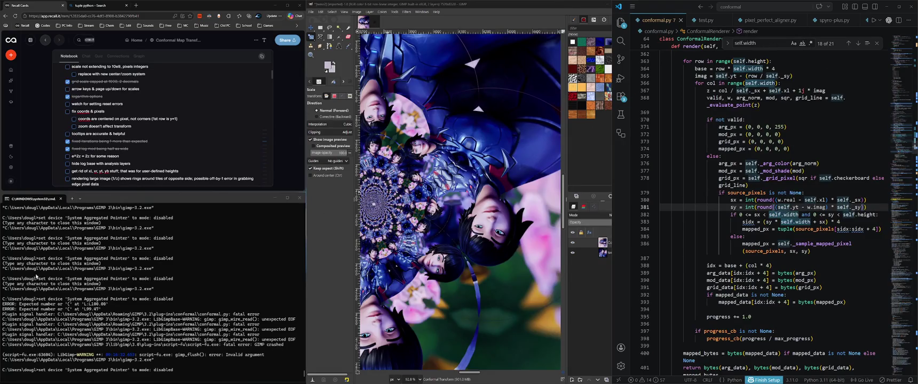
left_click(136, 7)
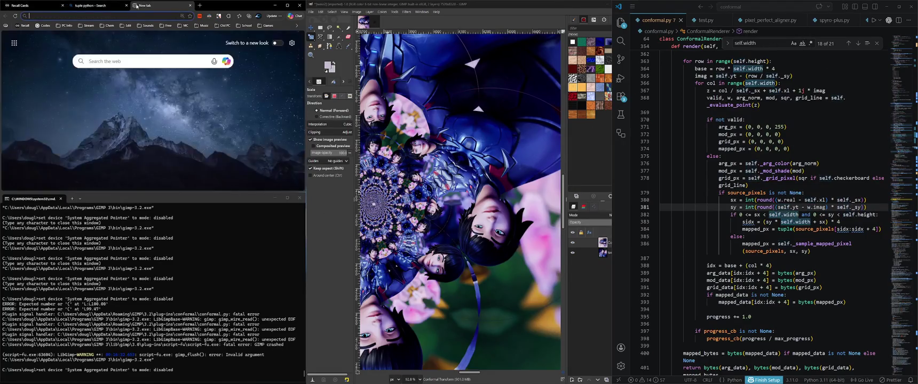
type("380")
key("Return")
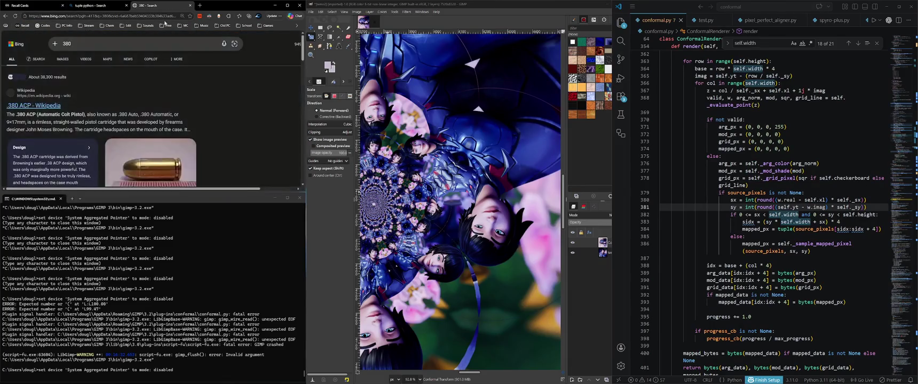
key("alt+Tab")
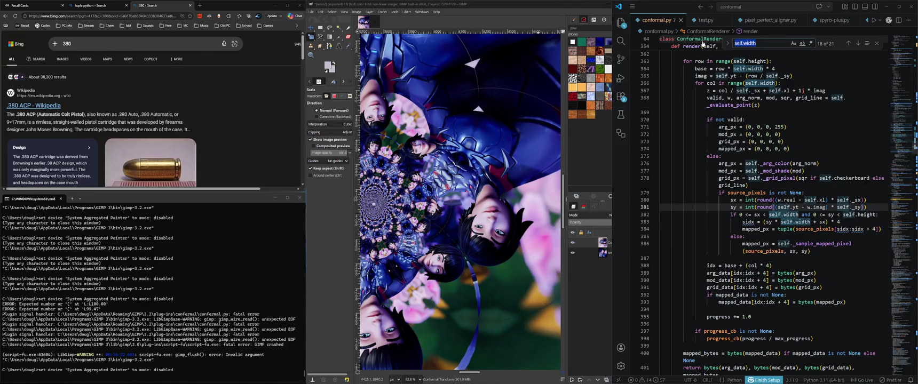
type("w/2")
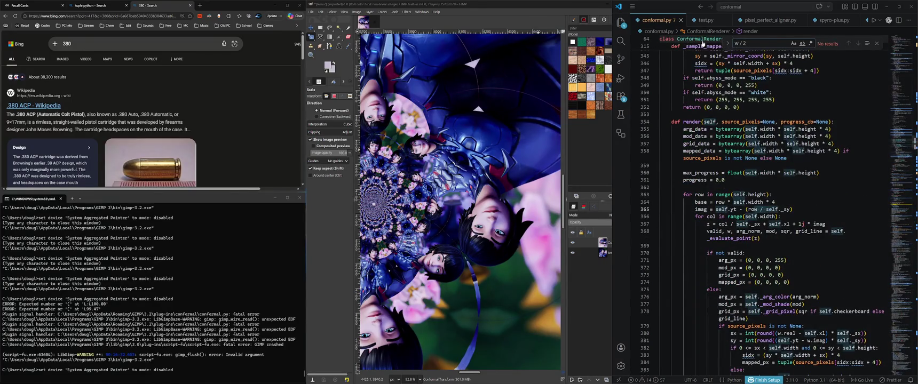
Try the search terms z/2, '/ 2' and 'w /' in the Find box
key("Left")
key("Left")
key("BackSpace")
type("z")
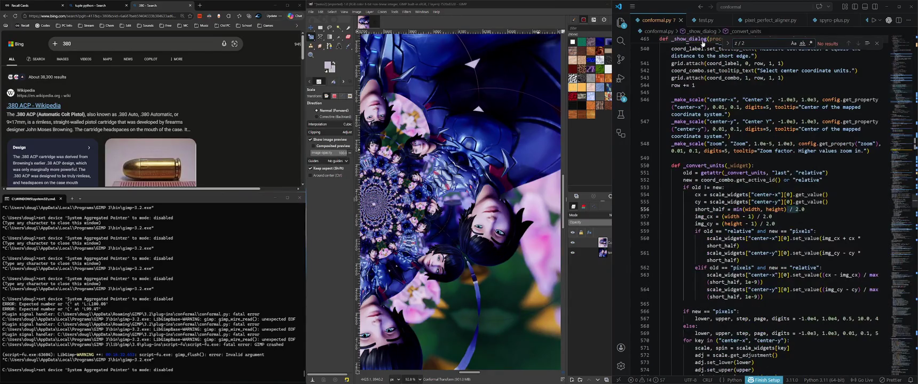
key("ctrl+a")
type("/ 2")
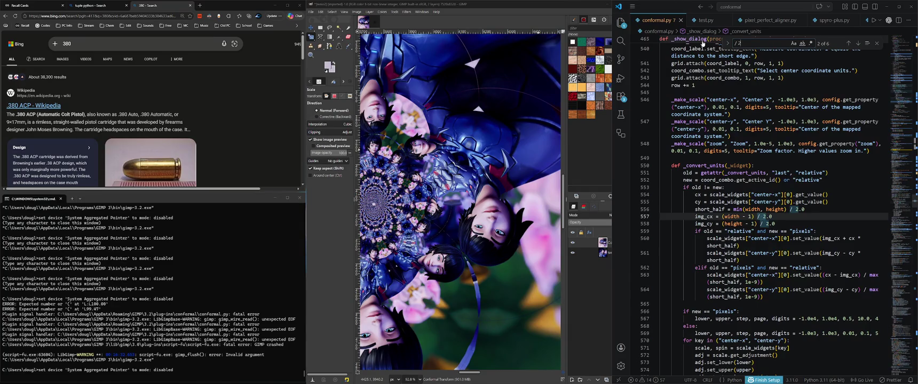
key("BackSpace")
key("BackSpace")
key("BackSpace")
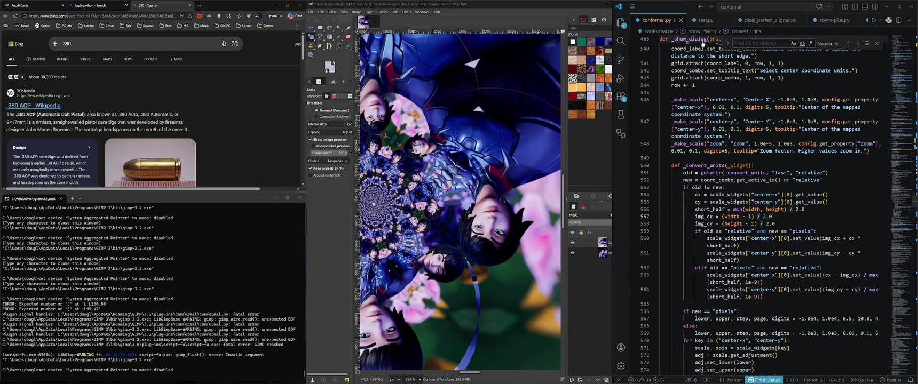
type("w")
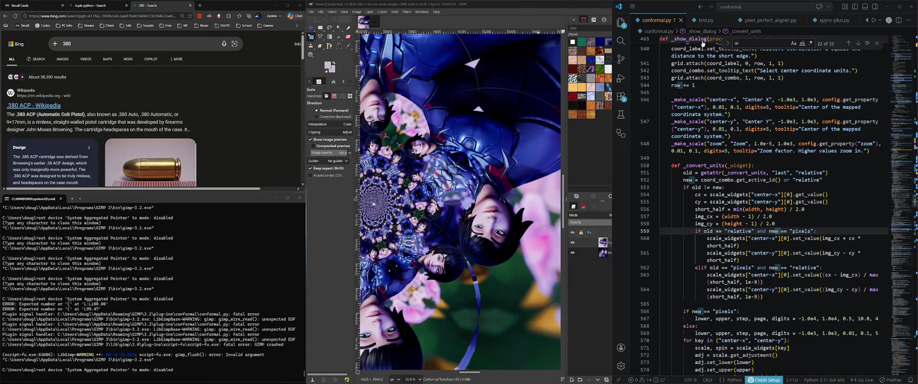
type(" /")
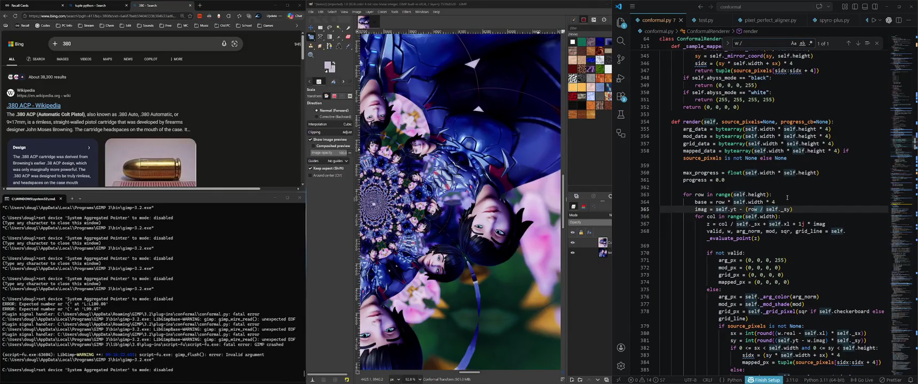
Step through matches and search w/ to reach cmath.log(w/2) on line 297
left_click(789, 107)
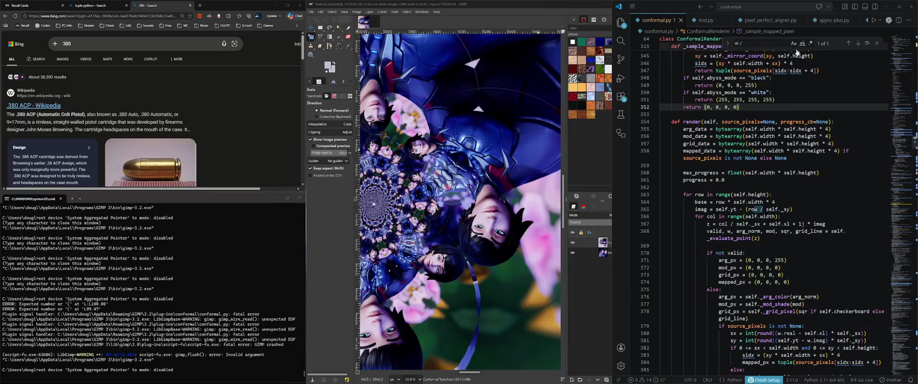
left_click(770, 44)
key("Return")
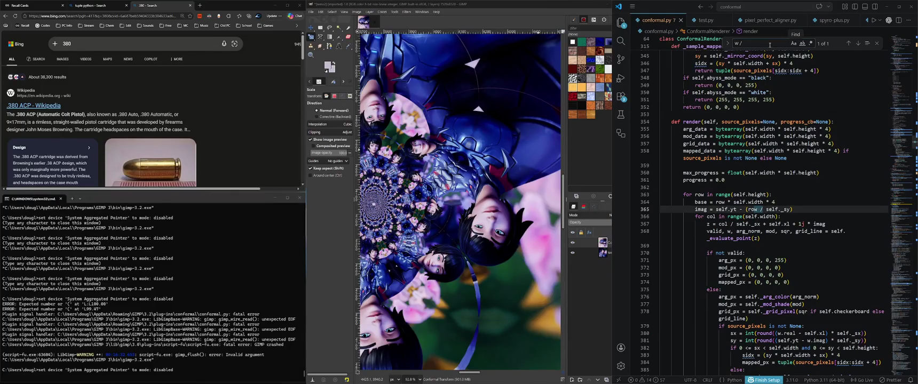
key("ctrl+a")
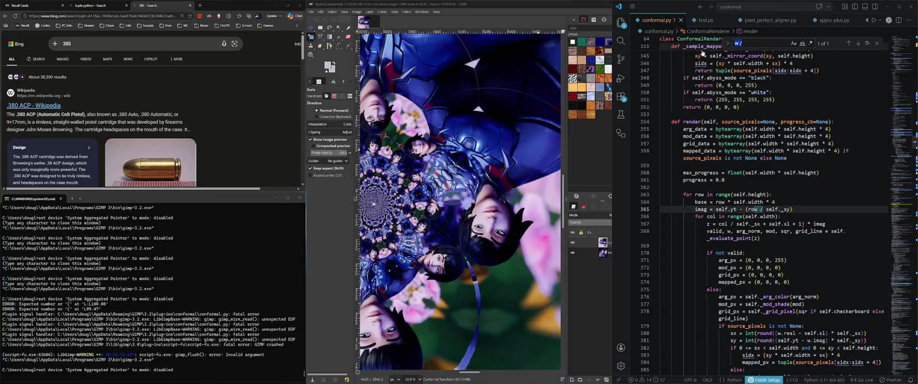
type("w/")
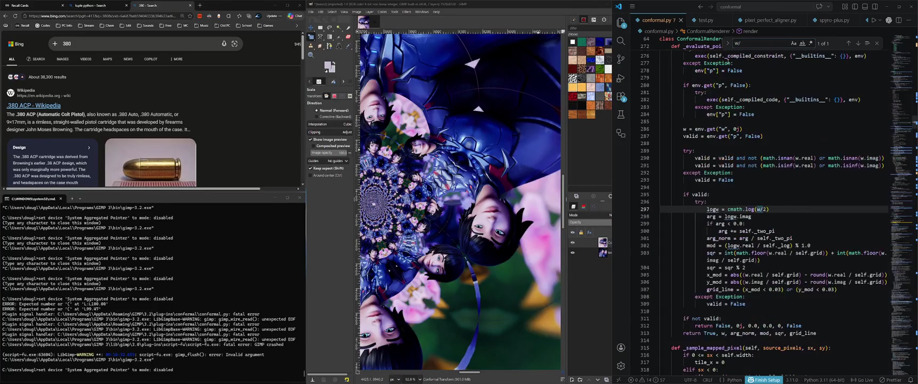
Space line 297 as cmath.log(w / 2) and comment '#2 divisor is needed to normalize log to short side'
left_click(759, 209)
key("Right")
key("End")
type("#")
type("ivisor is needed to ")
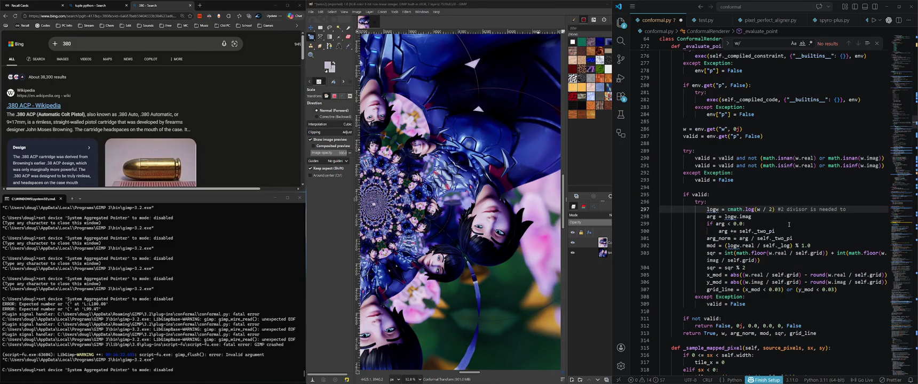
type("normalize l")
type("og to")
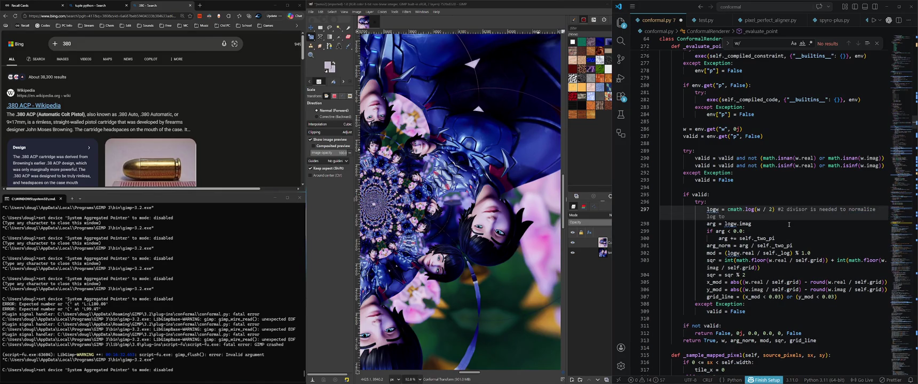
type("short side")
key("BackSpace")
key("BackSpace")
key("BackSpace")
key("BackSpace")
left_click(566, 197)
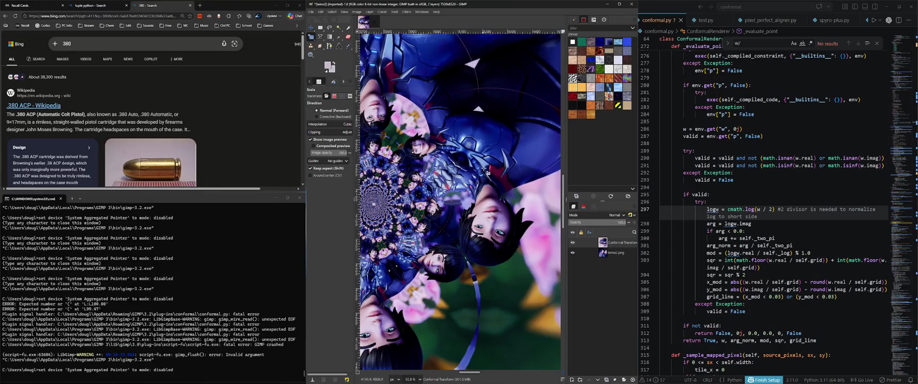
Toggle the Conformal Transform layer off and on while zooming to compare it with the original
scroll(497, 135, "up", 3)
scroll(447, 173, "up", 2)
scroll(447, 181, "down", 2)
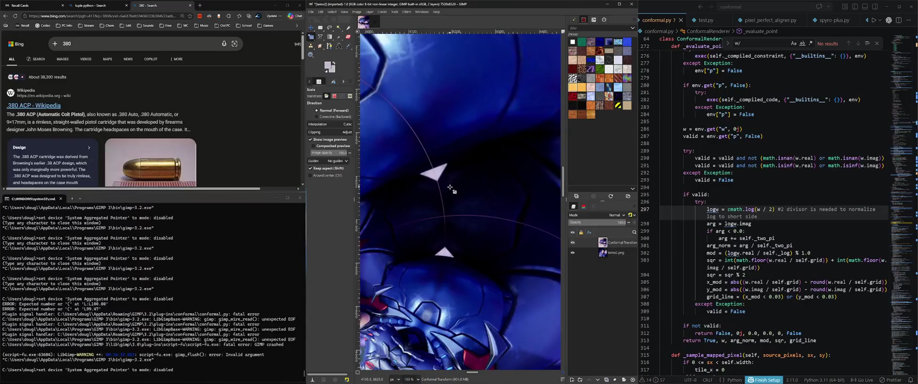
scroll(441, 176, "down", 4)
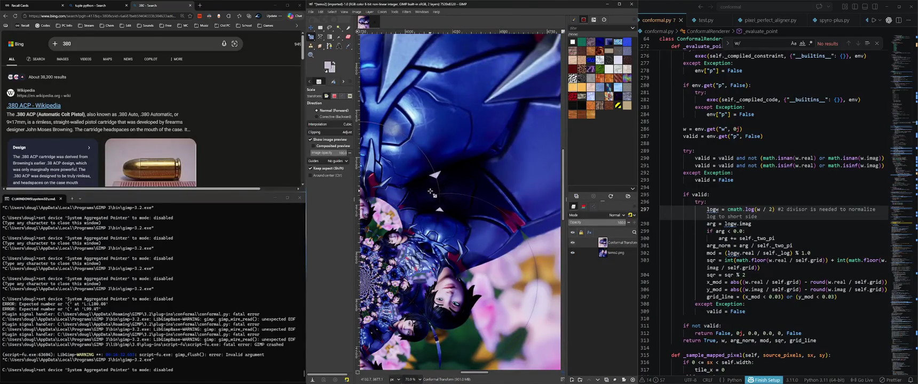
scroll(439, 228, "up", 3)
scroll(439, 228, "down", 1)
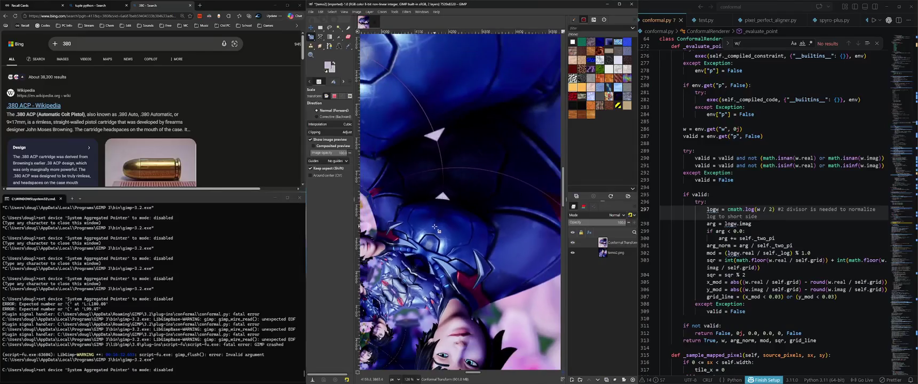
left_click(572, 242)
scroll(484, 233, "down", 2)
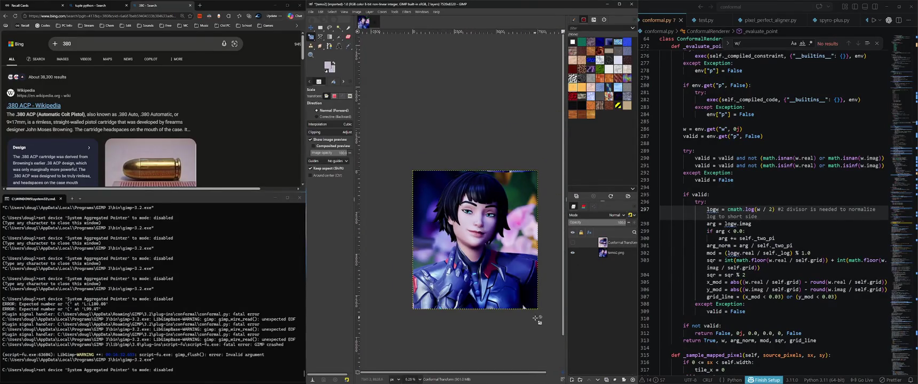
scroll(522, 300, "up", 6)
scroll(514, 296, "down", 5)
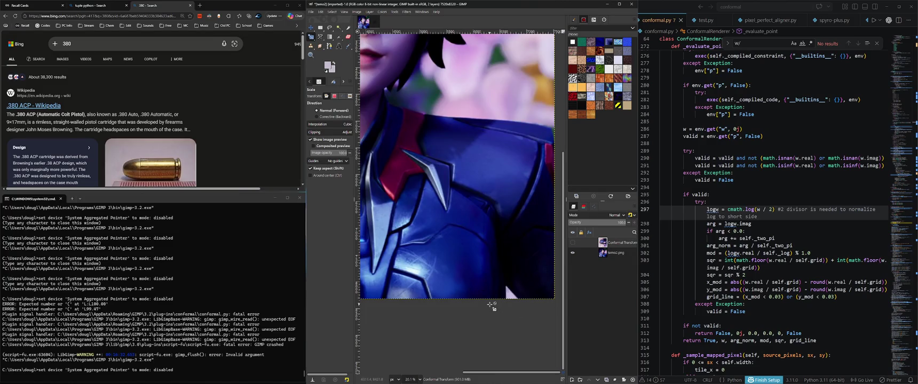
left_click(572, 243)
scroll(448, 176, "up", 4)
scroll(449, 168, "up", 3)
scroll(450, 160, "up", 3)
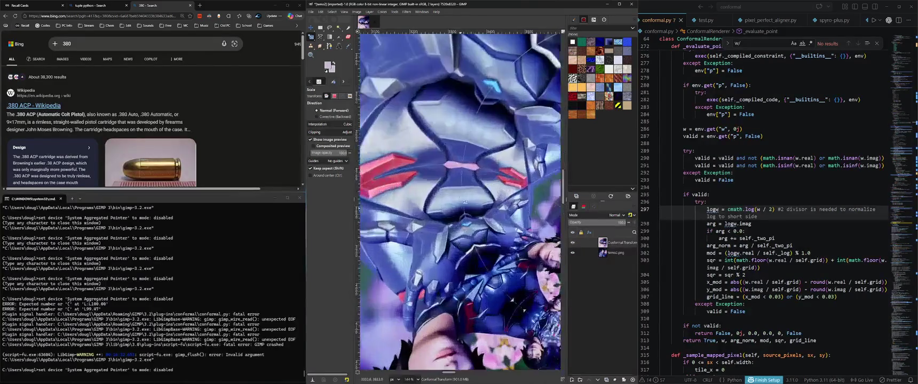
scroll(450, 158, "up", 4)
scroll(447, 176, "up", 3)
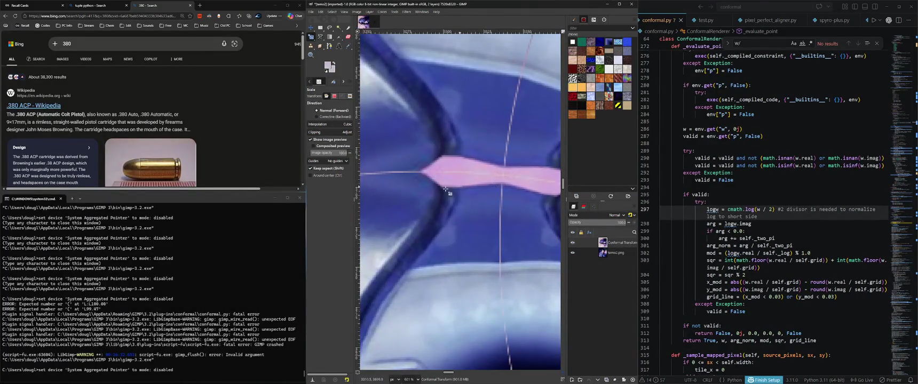
scroll(485, 175, "right", 3)
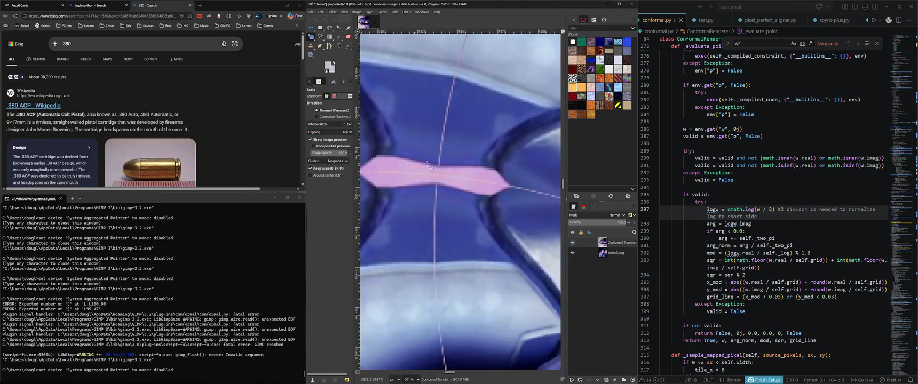
scroll(486, 176, "left", 3)
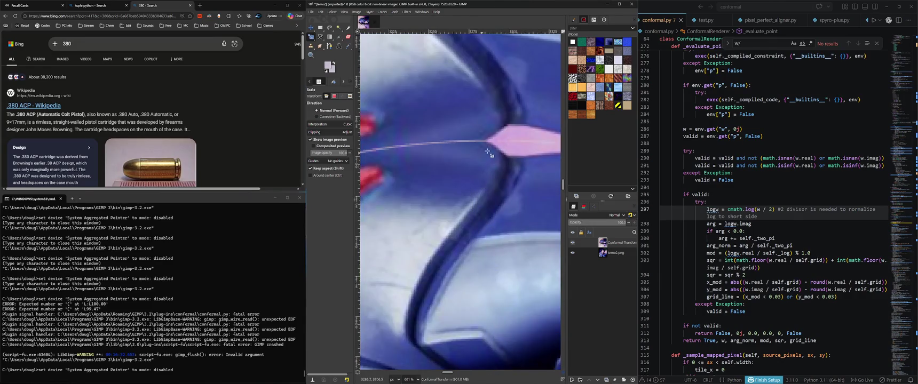
scroll(485, 153, "left", 2)
scroll(496, 152, "left", 2)
scroll(501, 157, "down", 1)
scroll(471, 160, "down", 1)
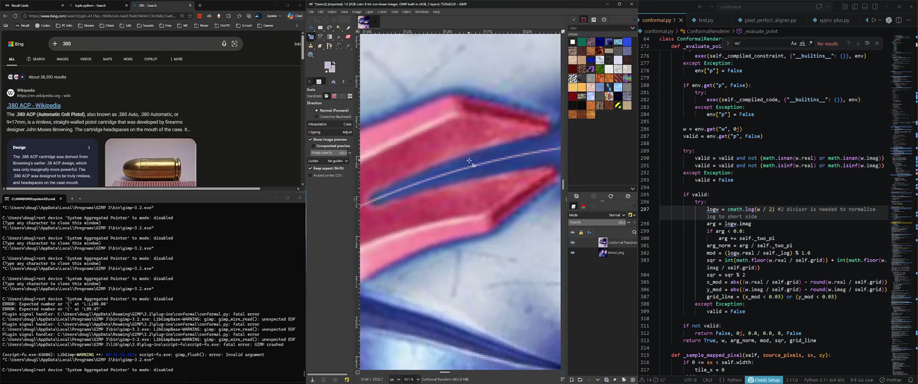
scroll(394, 208, "down", 1)
scroll(394, 208, "down", 2)
scroll(425, 207, "down", 1)
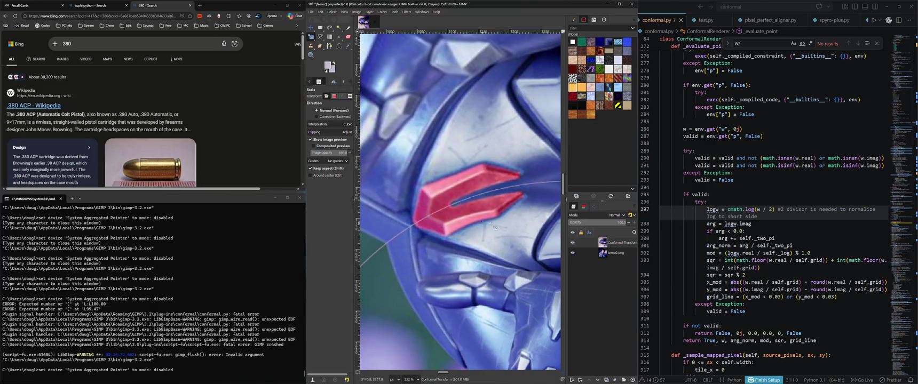
Hide the Conformal Transform layer again and zoom around the original photo for comparison
left_click(573, 242)
scroll(427, 251, "down", 5)
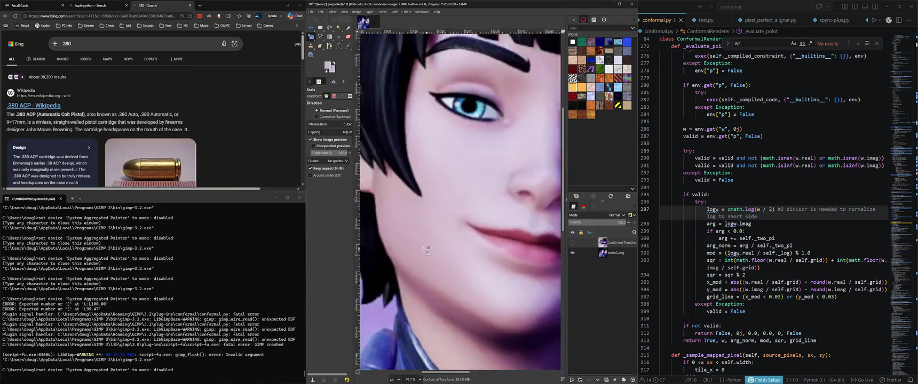
scroll(425, 249, "down", 2)
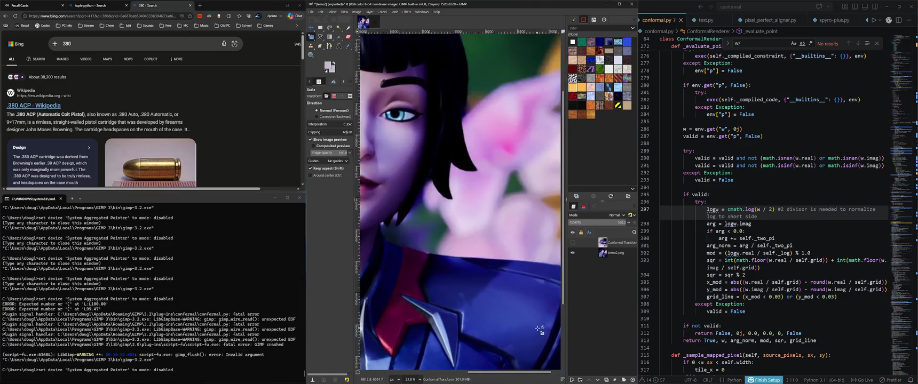
scroll(533, 327, "up", 1)
scroll(496, 307, "up", 2)
scroll(488, 302, "up", 1)
scroll(485, 299, "up", 1)
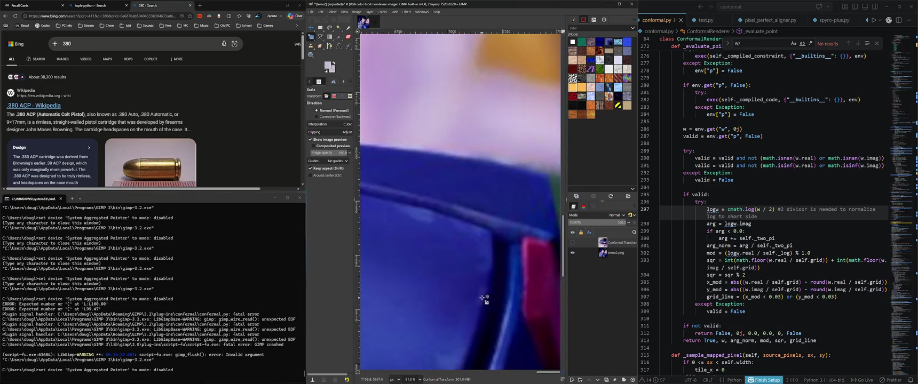
scroll(482, 298, "down", 3)
scroll(480, 293, "up", 1)
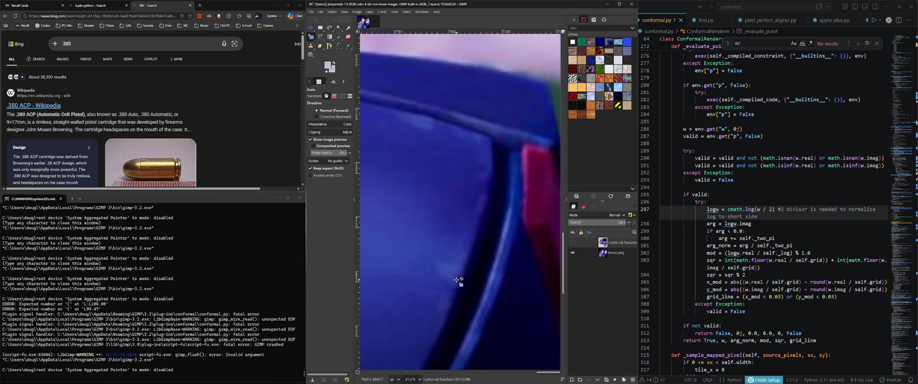
scroll(453, 277, "down", 1, "ctrl")
scroll(476, 266, "down", 1)
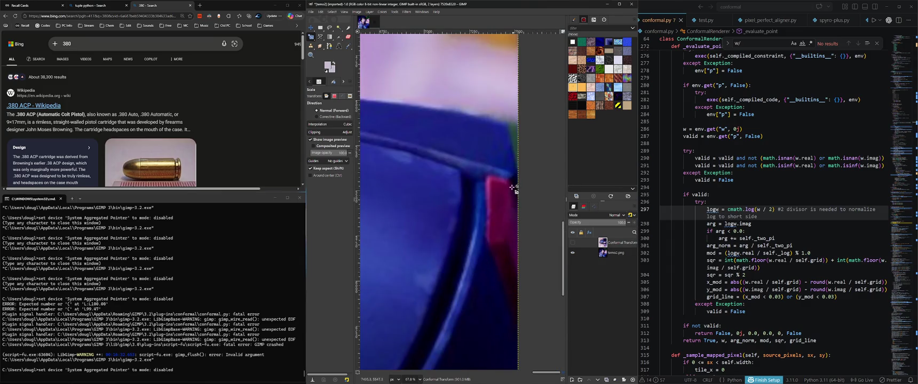
scroll(431, 203, "down", 5, "ctrl")
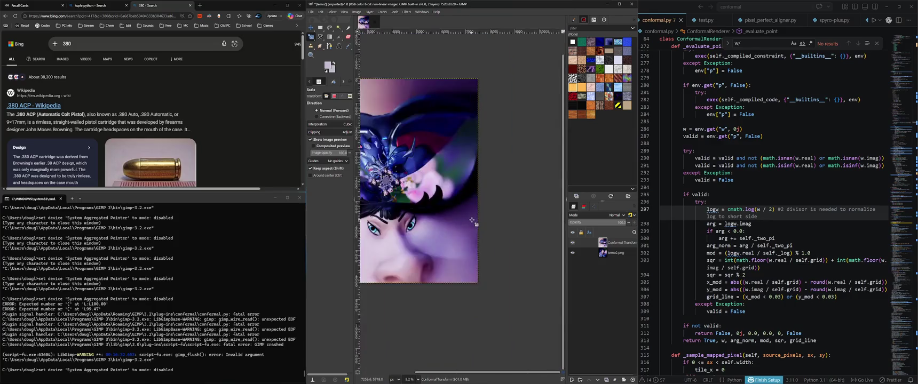
scroll(431, 203, "up", 2, "ctrl")
scroll(443, 192, "up", 2, "ctrl")
scroll(459, 181, "up", 2, "ctrl")
scroll(473, 169, "up", 2, "ctrl")
scroll(473, 169, "up", 1, "ctrl")
scroll(472, 173, "up", 1, "ctrl")
scroll(443, 188, "up", 1, "ctrl")
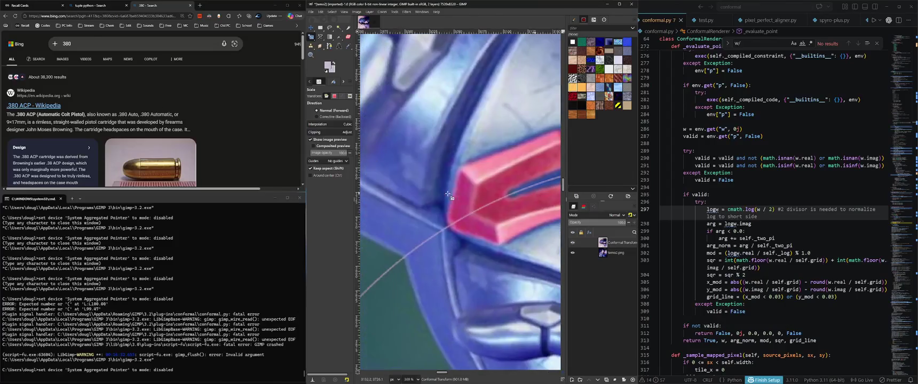
scroll(386, 293, "down", 3, "ctrl")
scroll(386, 293, "down", 1, "ctrl")
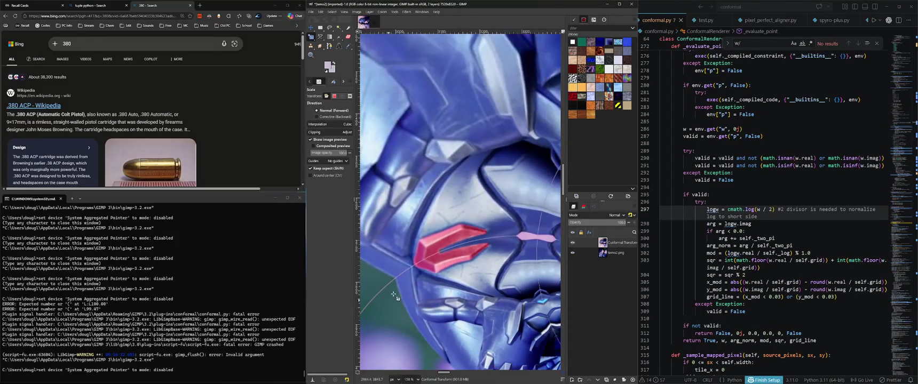
scroll(419, 261, "up", 3, "ctrl")
scroll(433, 245, "up", 3, "ctrl")
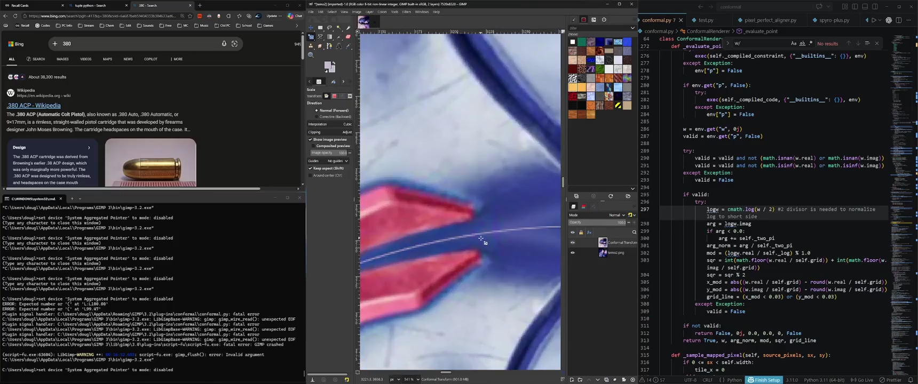
Hide the temo2.png layer and zoom in on the thin diagonal seam in the spiral
left_click(572, 253)
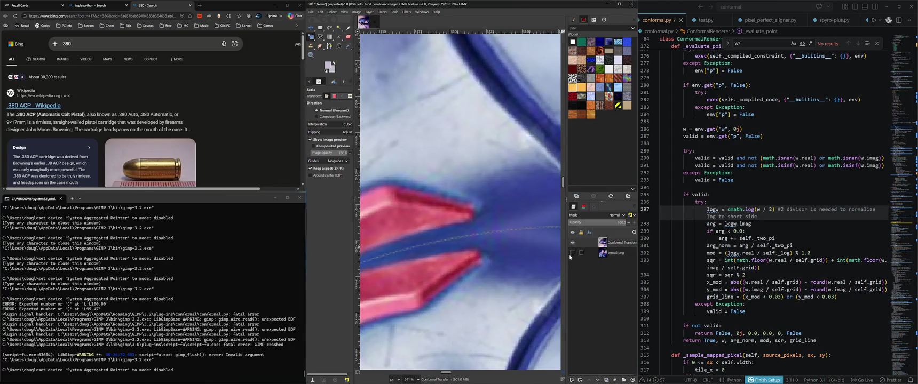
scroll(520, 265, "down", 3, "ctrl")
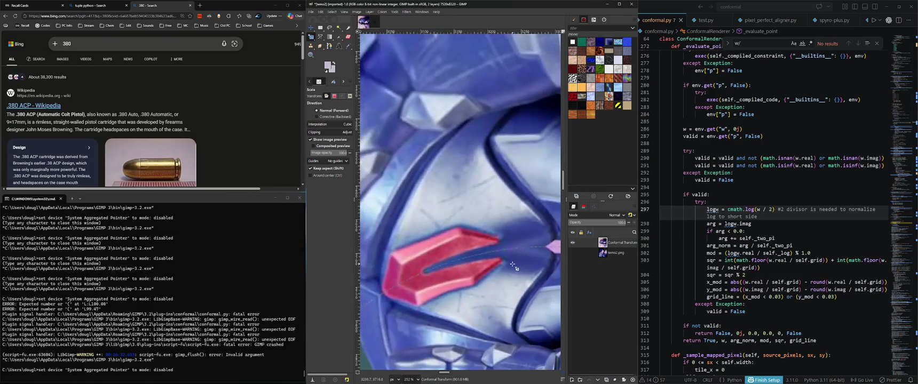
scroll(429, 286, "up", 2, "ctrl")
scroll(429, 272, "up", 1, "ctrl")
scroll(411, 251, "up", 1, "ctrl")
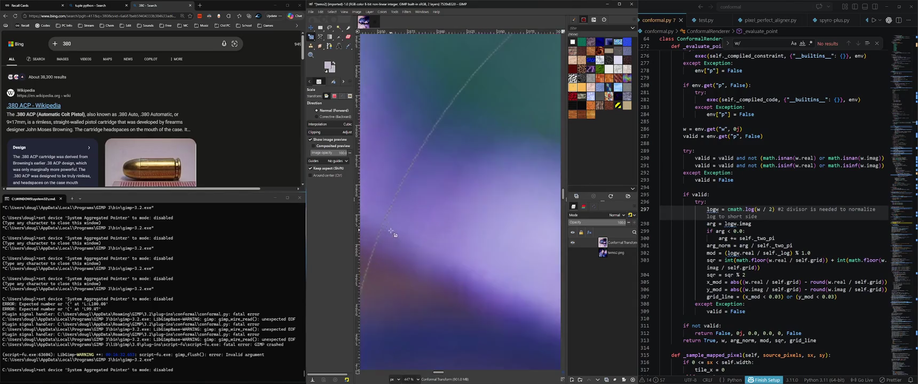
scroll(389, 231, "up", 1, "ctrl")
scroll(389, 231, "up", 2, "ctrl")
scroll(406, 226, "up", 2, "ctrl")
scroll(432, 230, "up", 2, "ctrl")
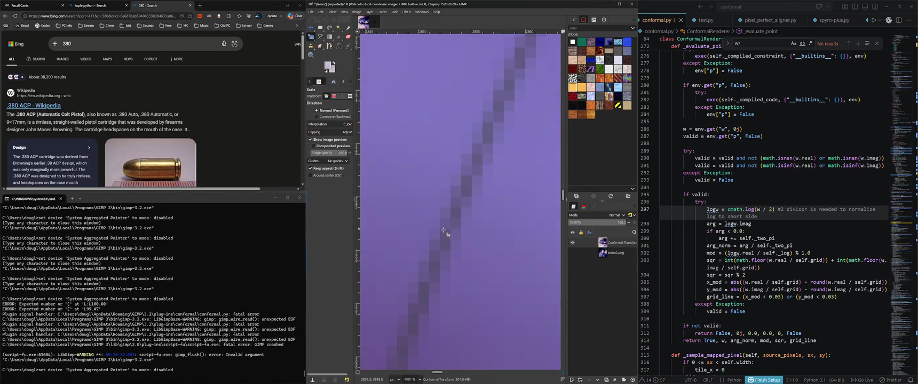
scroll(480, 261, "up", 1, "ctrl")
scroll(442, 260, "up", 1, "ctrl")
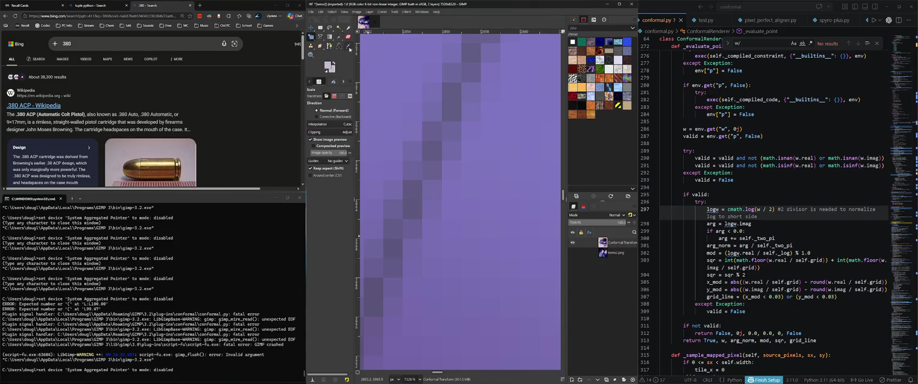
Switch to picking colours from the image and dismiss the foreground colour settings unchanged
left_click(349, 48)
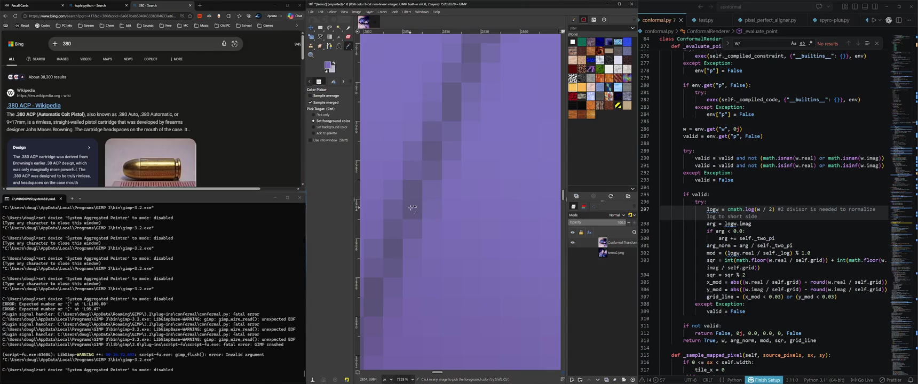
left_click(330, 66)
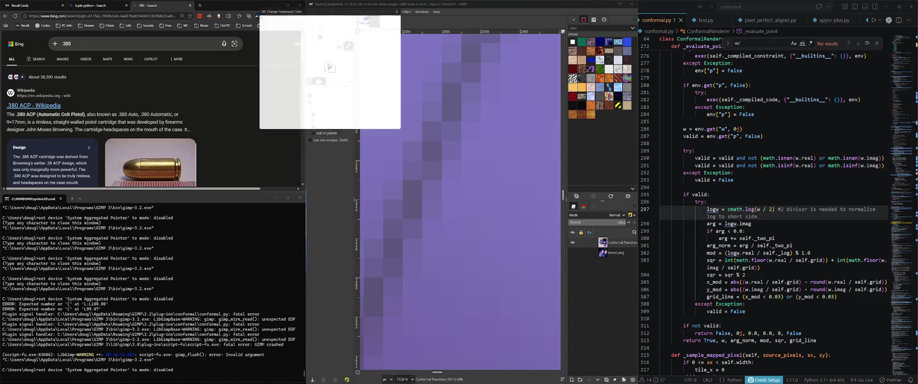
left_click(400, 7)
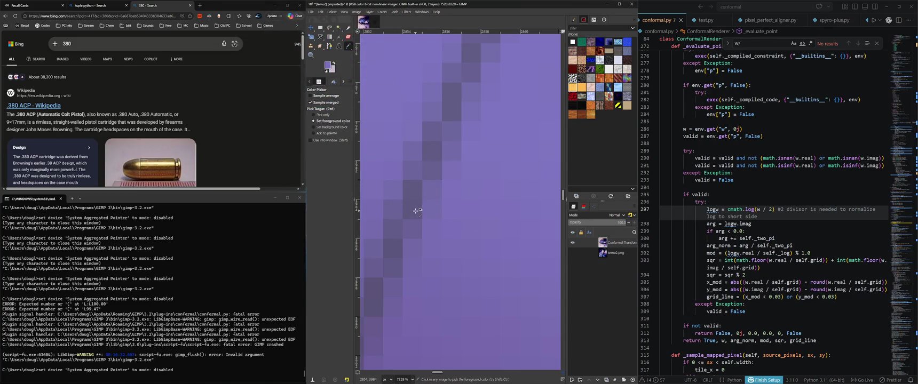
Save the foreground purple 7a70b8 to the colour history and check the history swatches
left_click(328, 65)
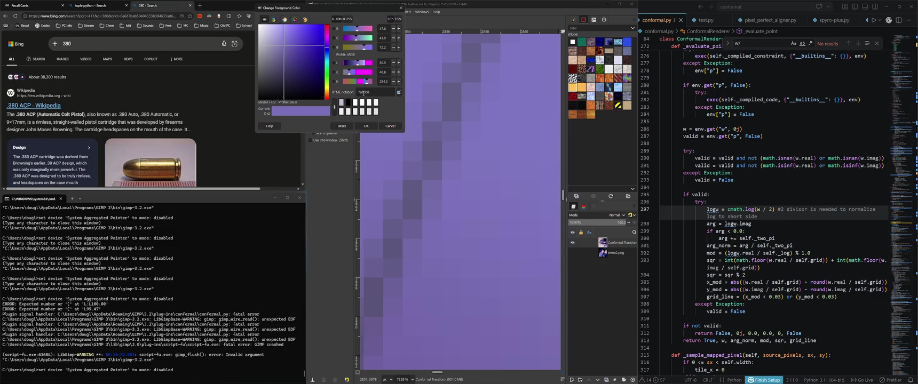
left_click(334, 107)
left_click(305, 20)
left_click(264, 19)
left_click(269, 126)
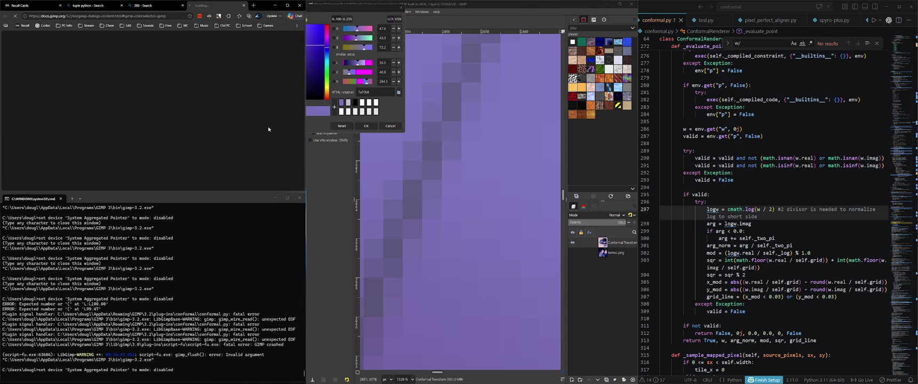
scroll(269, 128, "down", 2)
scroll(263, 128, "down", 1)
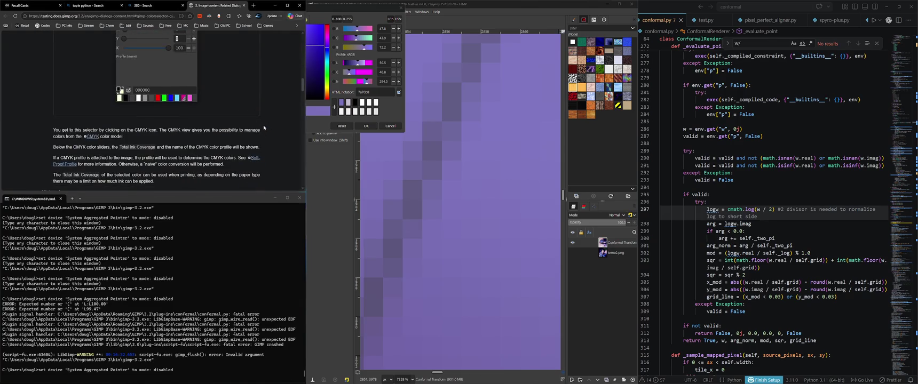
key("ctrl+f")
type("akr")
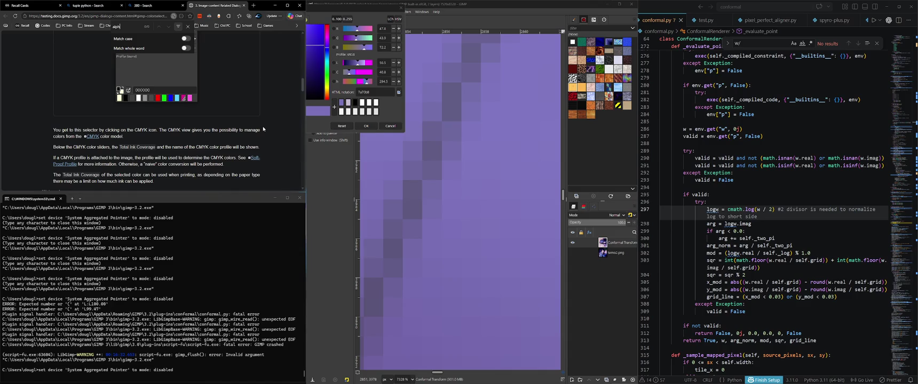
scroll(264, 129, "up", 3)
scroll(251, 139, "up", 2)
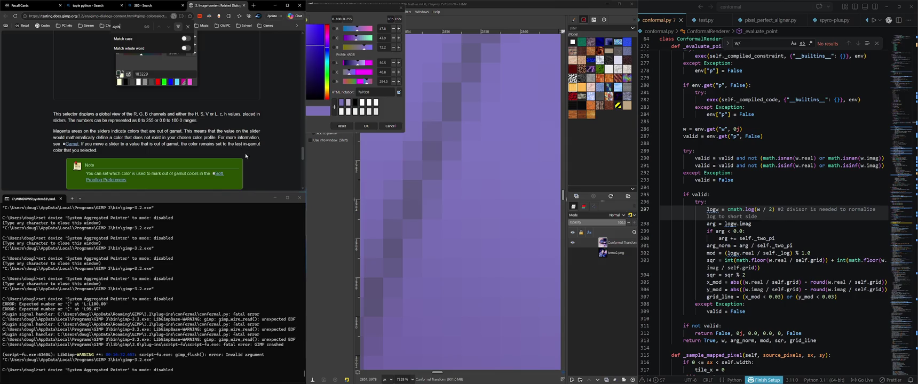
scroll(250, 153, "up", 2)
scroll(251, 139, "down", 4)
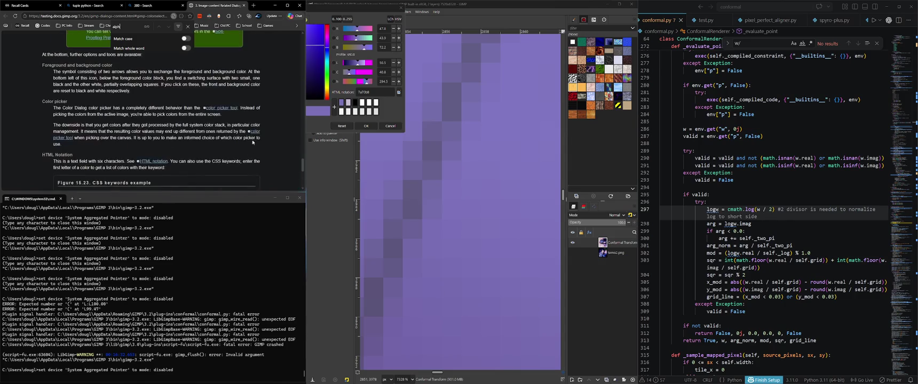
key("ctrl+w")
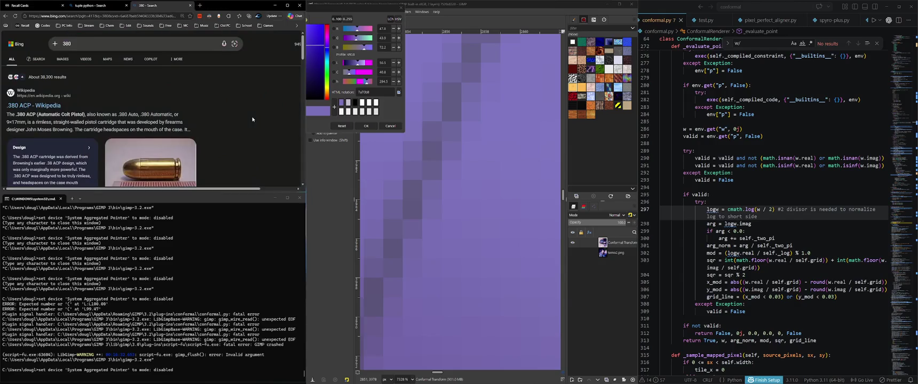
Eyedrop a pale yellow, then the purple from the image, showing RGB on the 0..255 scale
left_click(399, 92)
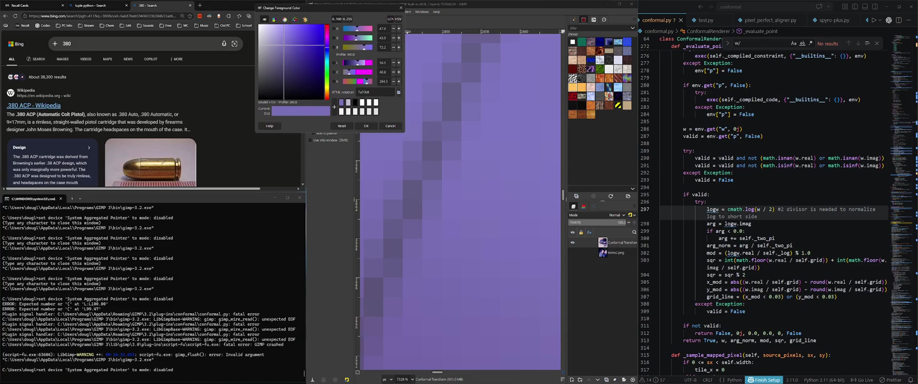
left_click(162, 166)
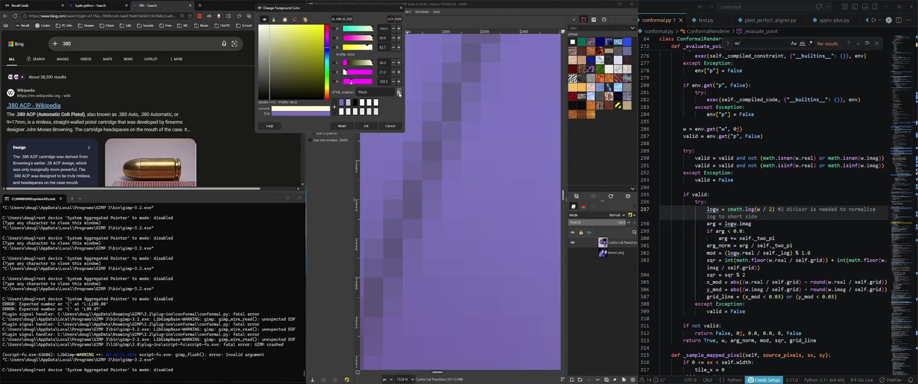
left_click(347, 19)
left_click(414, 191)
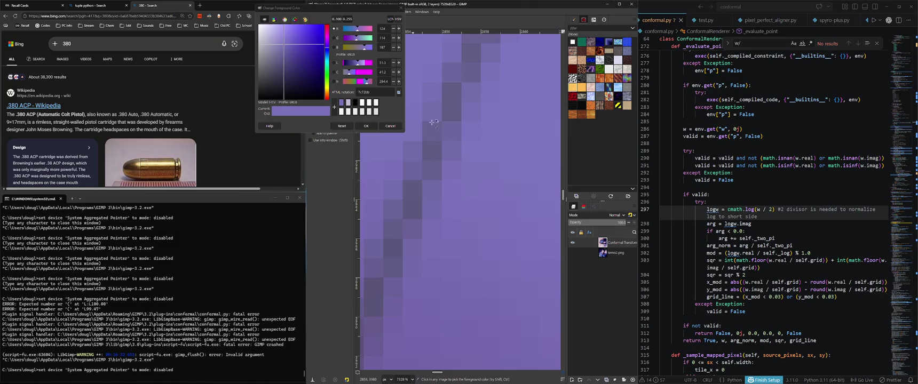
Reapply purple 7a70b8 from history, view it as HSV, confirm, and flick temo2.png off and on
left_click(305, 20)
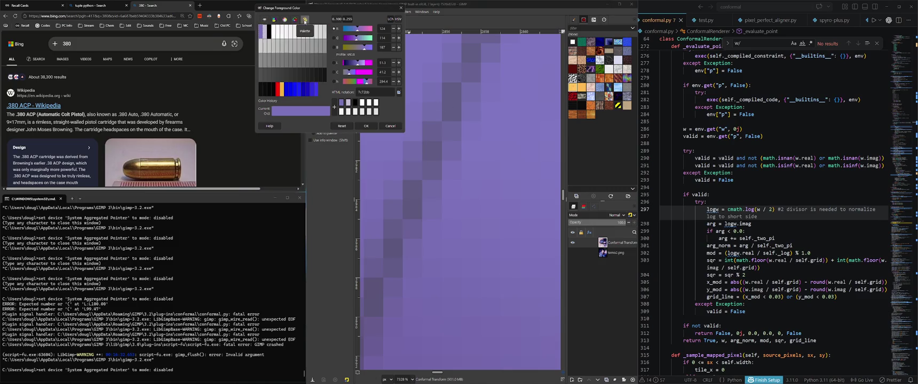
left_click(274, 20)
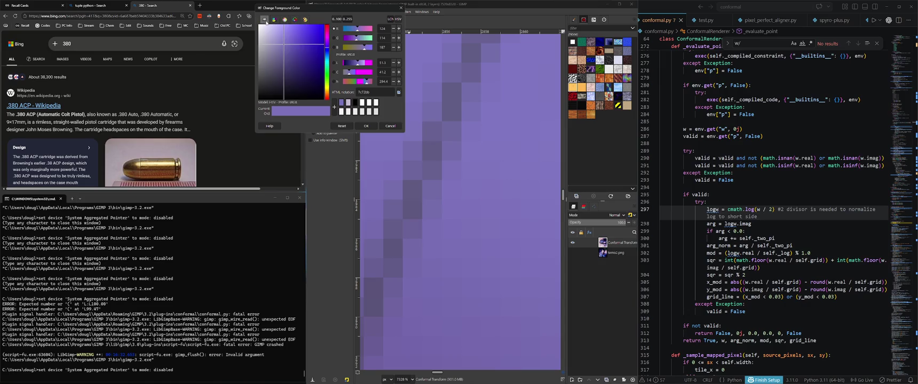
left_click(342, 103)
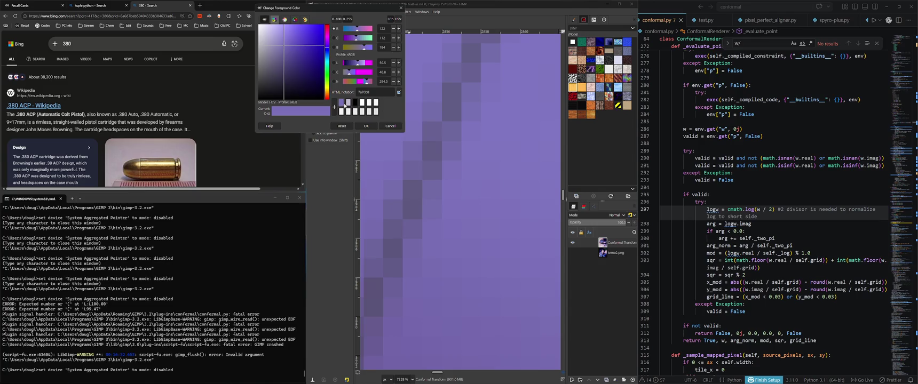
left_click(397, 21)
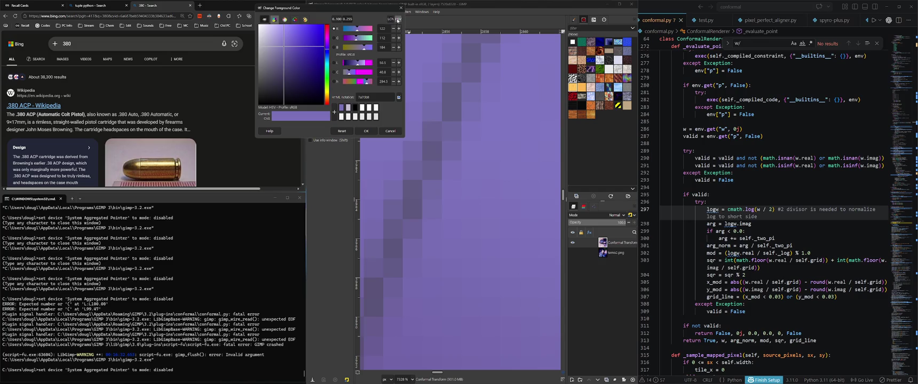
left_click(397, 20)
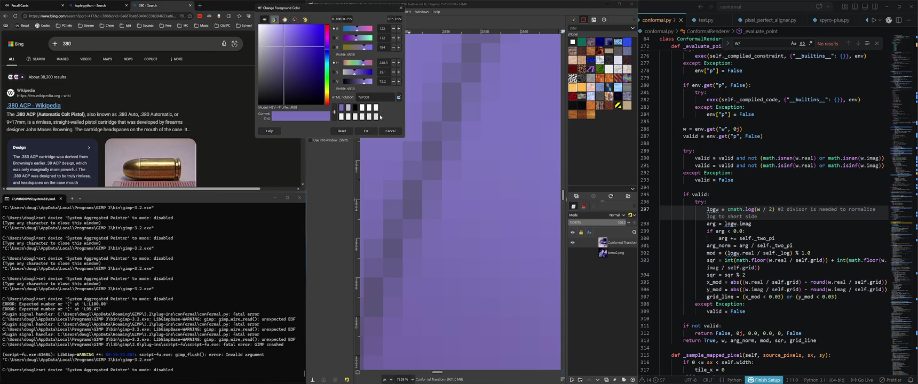
left_click(366, 130)
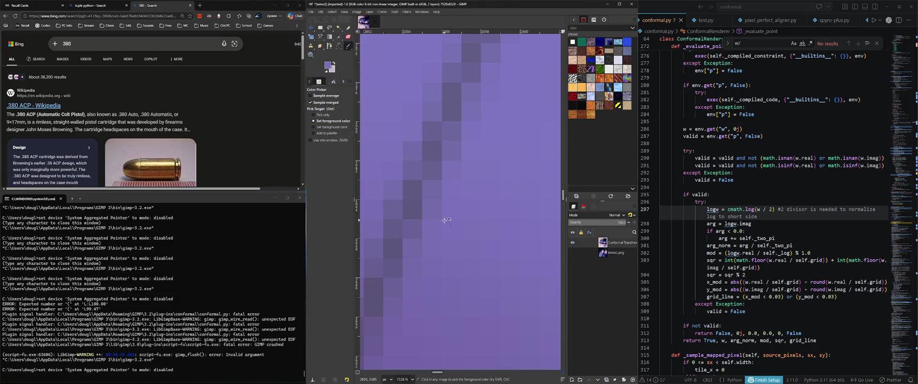
left_click(573, 253)
left_click(572, 253)
Flick temo2.png off and on, then zoom and pan around the spiral result to inspect it
left_click(572, 253)
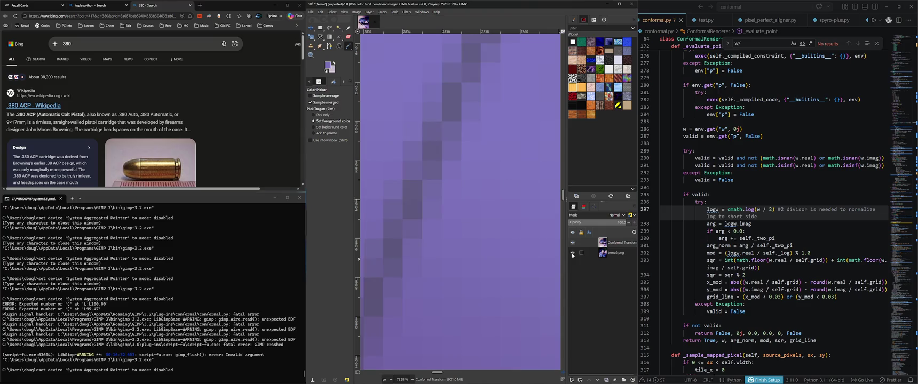
left_click(573, 252)
left_click(573, 253)
scroll(426, 213, "down", 5)
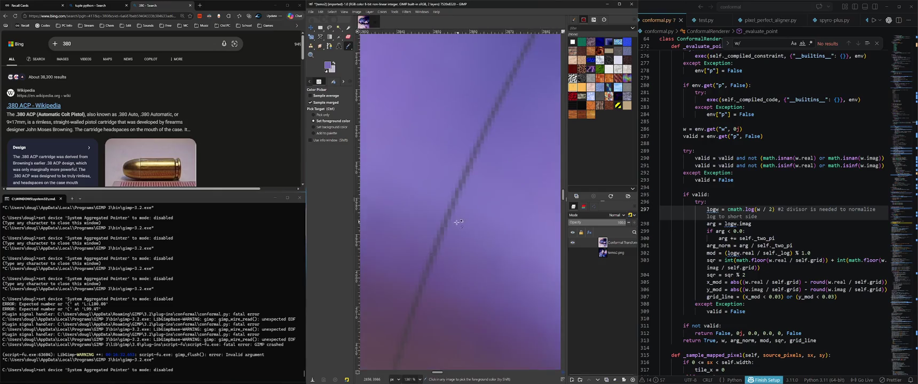
scroll(444, 224, "down", 5)
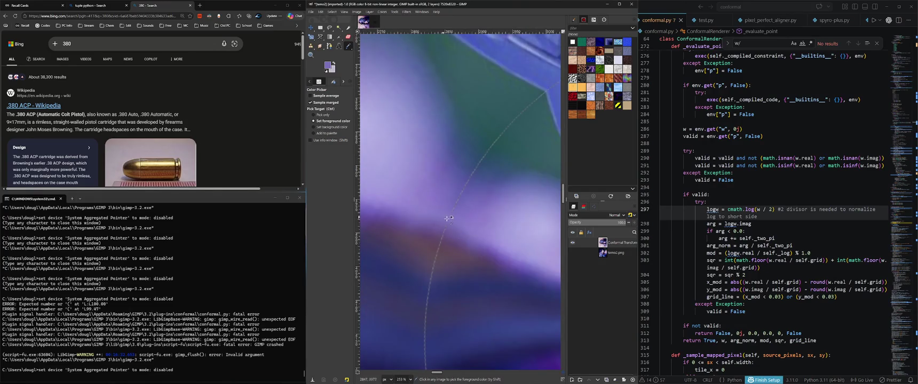
scroll(450, 220, "up", 3)
scroll(451, 225, "down", 2)
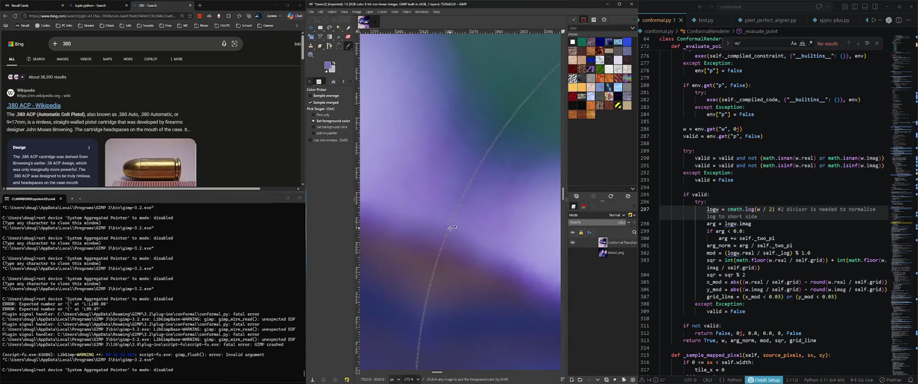
scroll(452, 227, "down", 3)
scroll(448, 240, "down", 3)
scroll(440, 262, "down", 3)
scroll(430, 289, "down", 2)
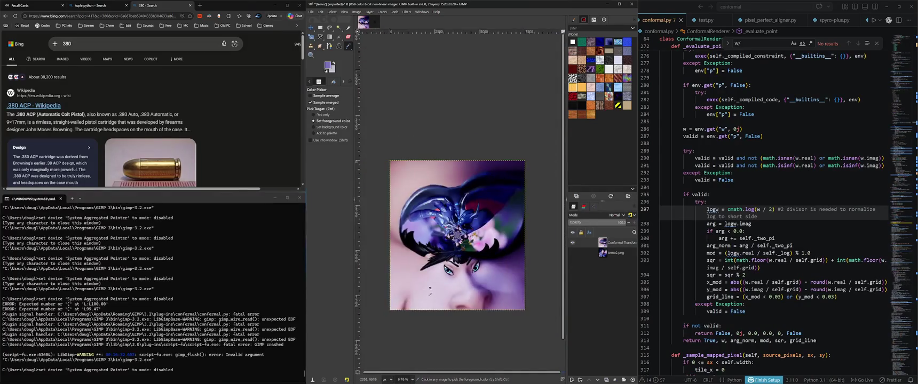
scroll(430, 283, "up", 4)
scroll(431, 262, "up", 4)
scroll(432, 242, "up", 3)
scroll(433, 234, "up", 2)
scroll(433, 234, "down", 2)
scroll(440, 245, "down", 2)
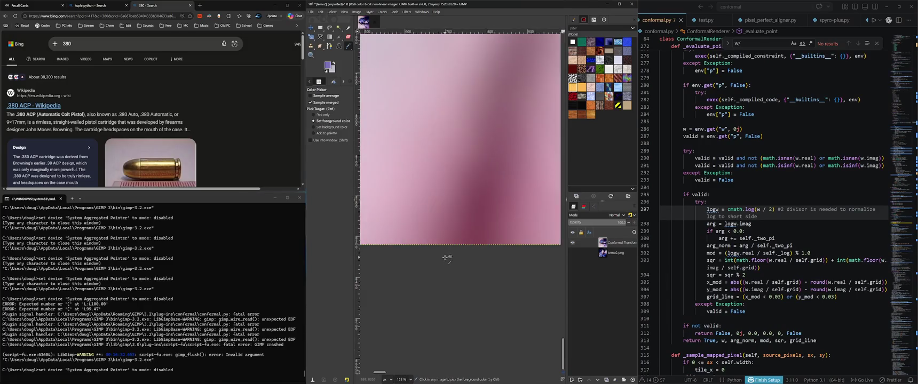
scroll(445, 258, "left", 3)
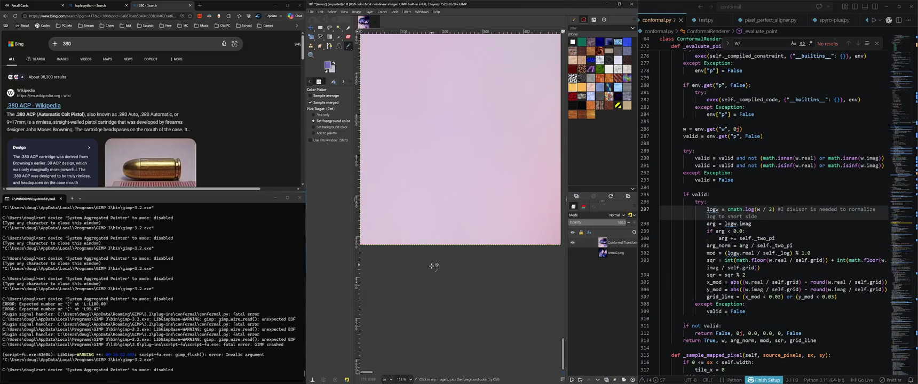
scroll(431, 267, "down", 6)
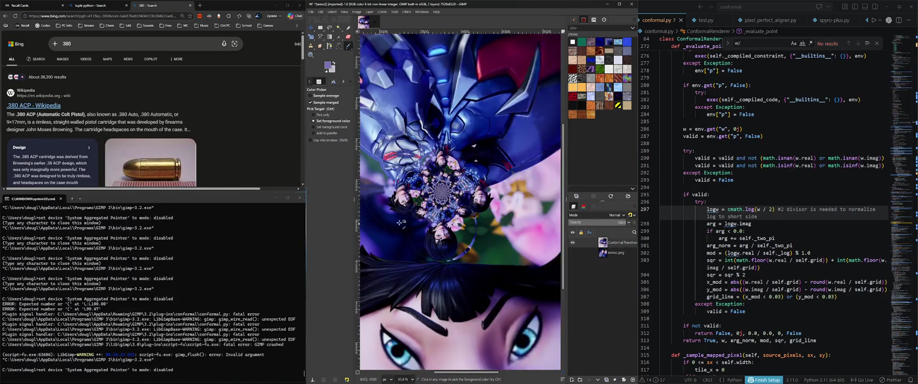
scroll(468, 204, "up", 3)
scroll(468, 204, "up", 2)
scroll(487, 212, "up", 2)
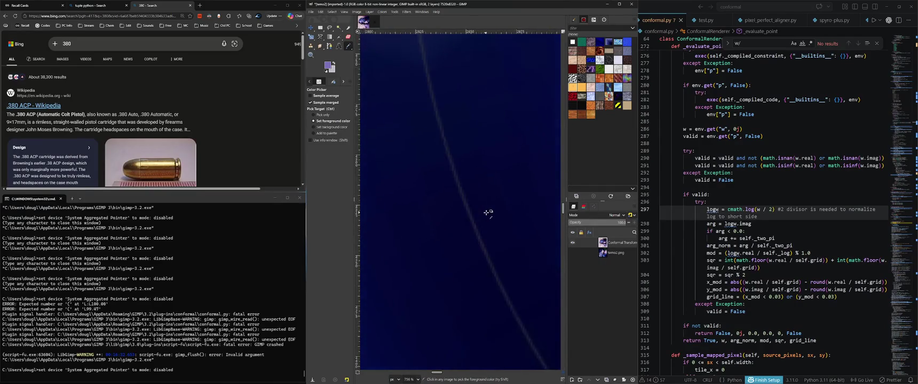
scroll(487, 219, "up", 2)
scroll(487, 219, "left", 3)
scroll(485, 221, "left", 2)
scroll(484, 224, "left", 3)
scroll(482, 228, "left", 3)
scroll(482, 228, "left", 3)
scroll(479, 229, "left", 3)
scroll(477, 230, "left", 3)
scroll(475, 232, "left", 3)
scroll(475, 232, "left", 3)
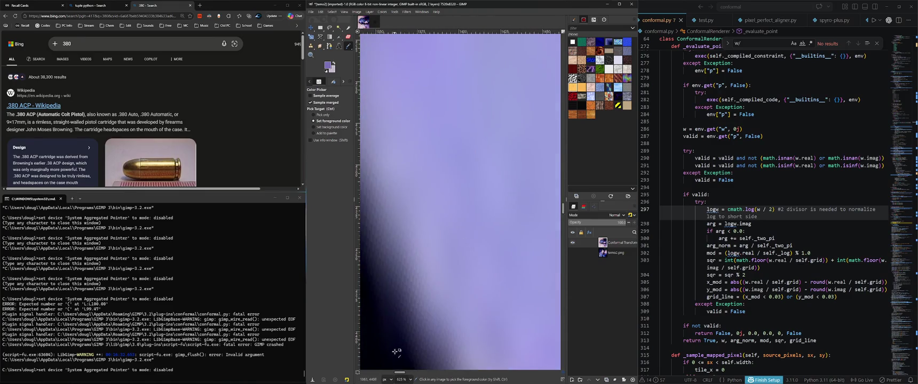
left_click_drag(402, 372, 351, 372)
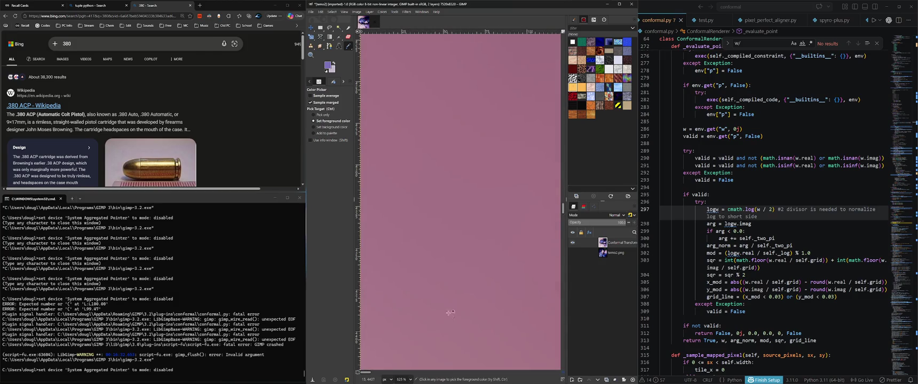
scroll(482, 289, "down", 1)
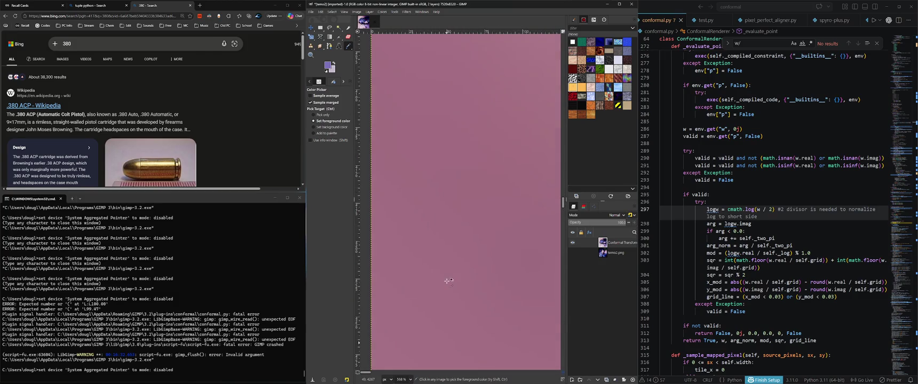
left_click_drag(562, 196, 530, 134)
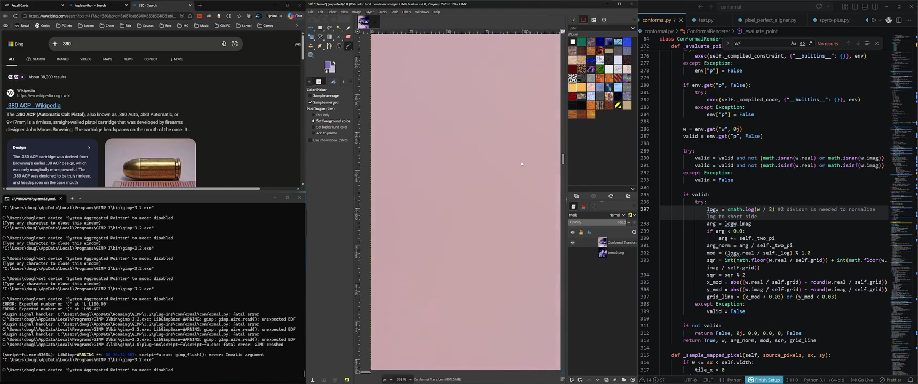
left_click_drag(521, 161, 486, 365)
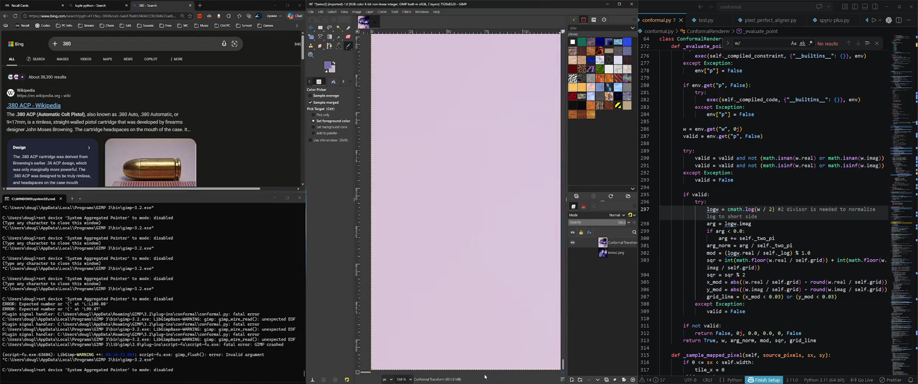
mouse_move(367, 372)
left_mouse_down()
mouse_move(555, 372)
mouse_move(563, 65)
left_mouse_up()
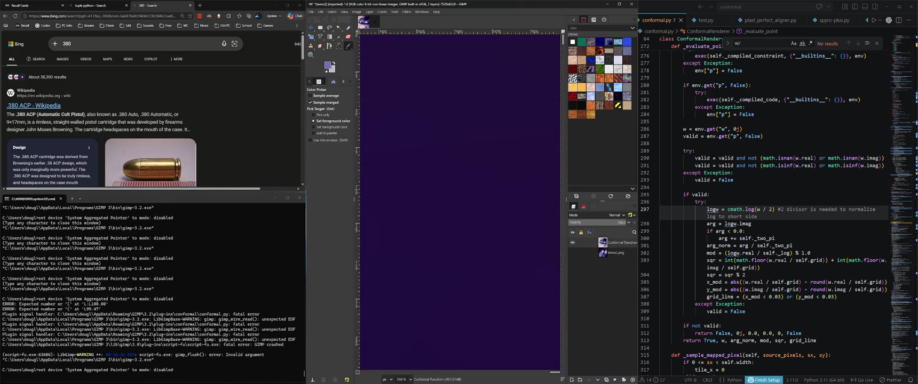
Zoom and pan across the spiral render to inspect the thin diagonal seam
scroll(485, 139, "down", 2)
scroll(524, 197, "up", 4)
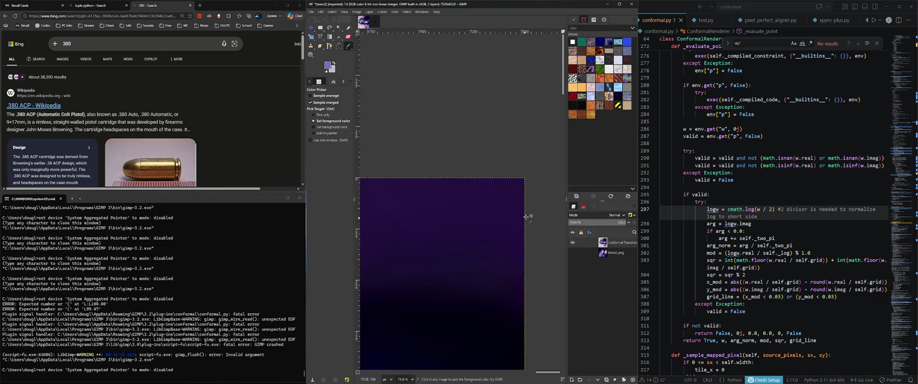
scroll(525, 197, "up", 2)
scroll(525, 198, "up", 2)
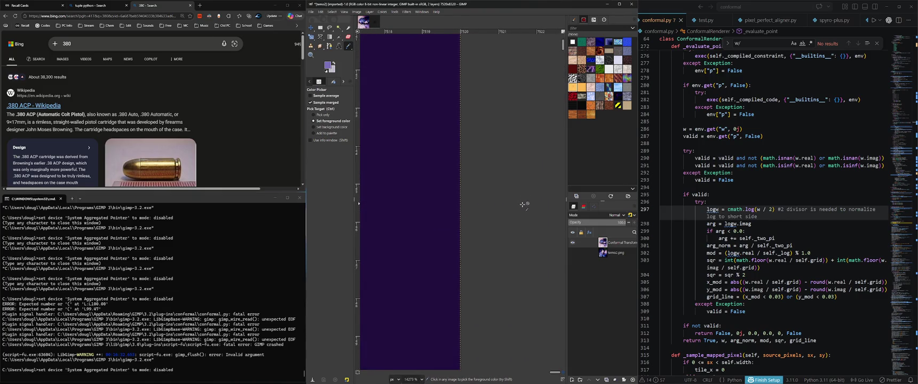
scroll(522, 202, "down", 5)
scroll(519, 207, "down", 2)
scroll(501, 214, "down", 7)
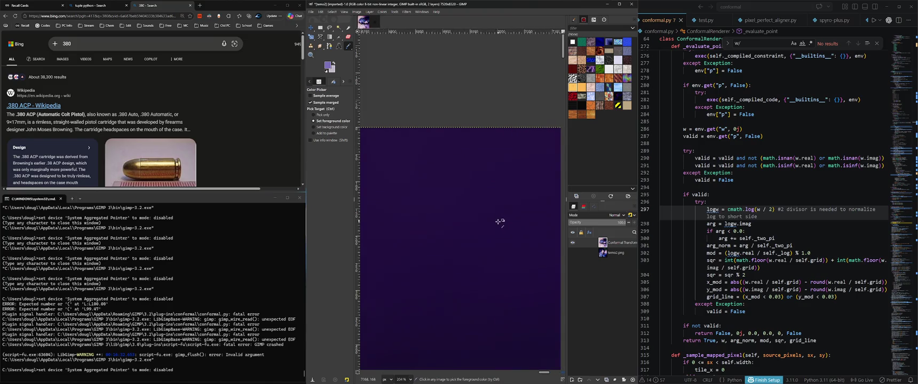
scroll(488, 214, "left", 3)
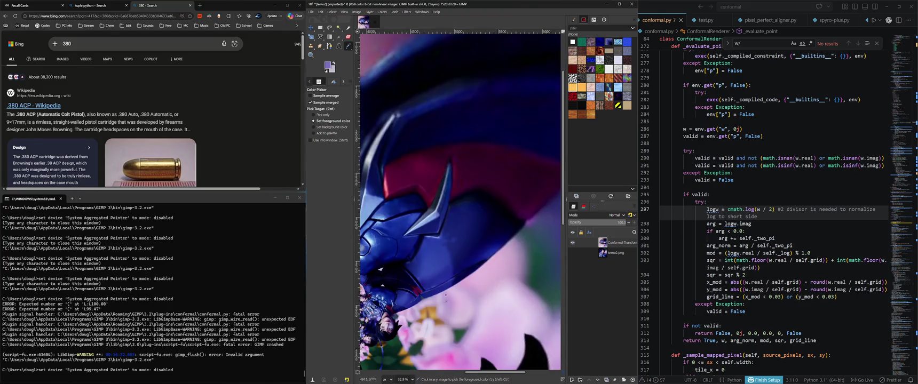
scroll(446, 295, "up", 3)
scroll(435, 291, "up", 3)
scroll(424, 286, "up", 3)
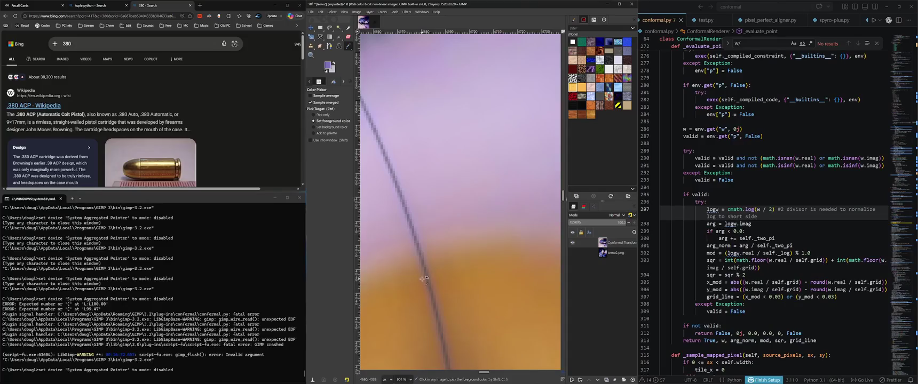
scroll(427, 282, "up", 2)
scroll(433, 285, "up", 2)
scroll(437, 288, "down", 2)
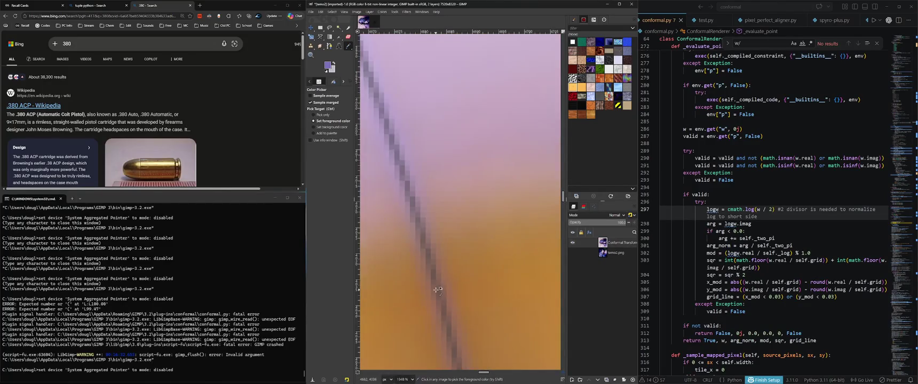
scroll(437, 290, "down", 4)
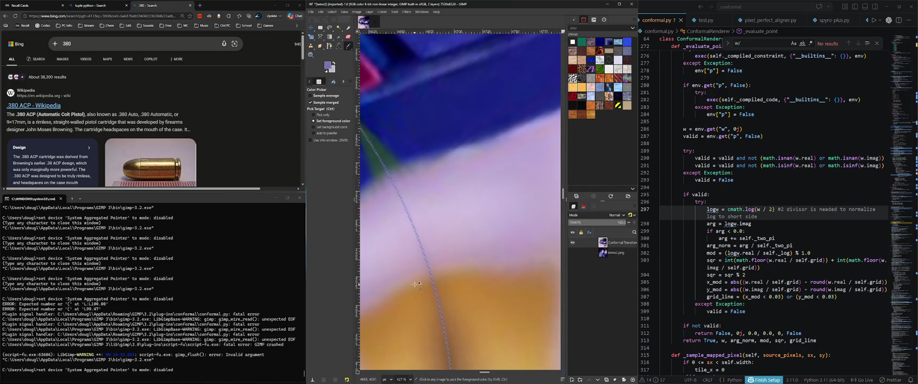
scroll(416, 285, "down", 2)
scroll(416, 283, "down", 2)
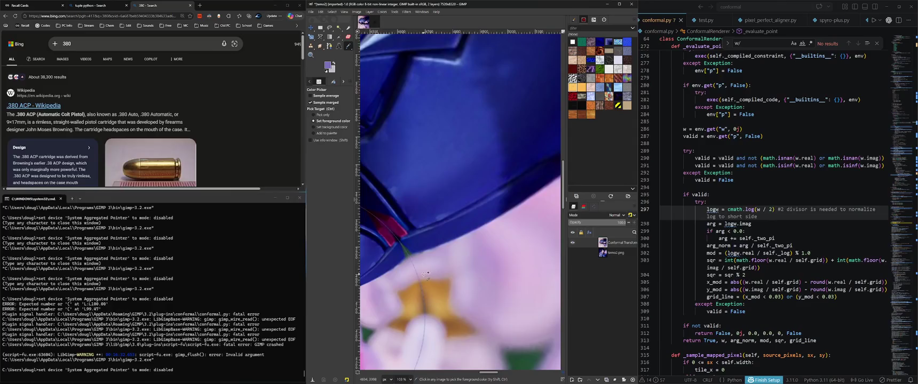
scroll(432, 276, "right", 5)
scroll(443, 271, "down", 2)
scroll(443, 271, "down", 1)
scroll(418, 281, "down", 2)
scroll(418, 282, "down", 2)
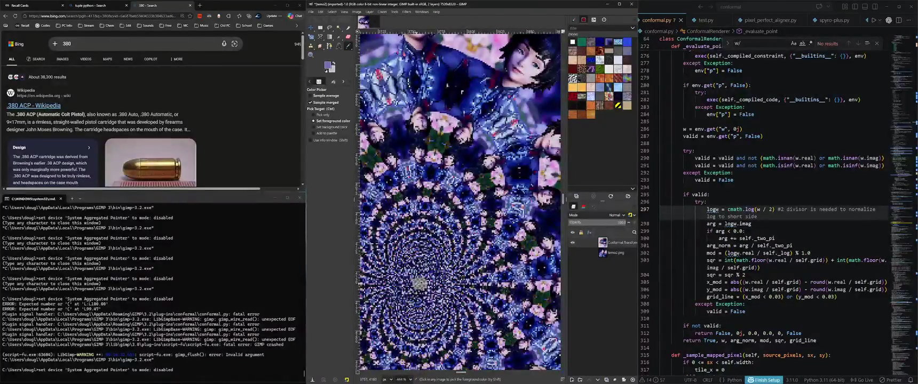
scroll(420, 275, "up", 4)
scroll(435, 278, "down", 5)
scroll(435, 278, "down", 3)
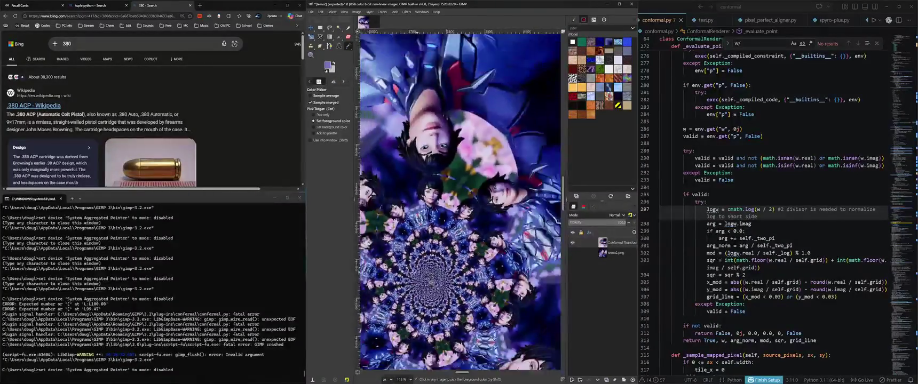
scroll(418, 268, "down", 2)
scroll(480, 296, "up", 2)
scroll(460, 297, "up", 3)
scroll(460, 297, "up", 3)
scroll(459, 297, "up", 2)
scroll(456, 293, "down", 3)
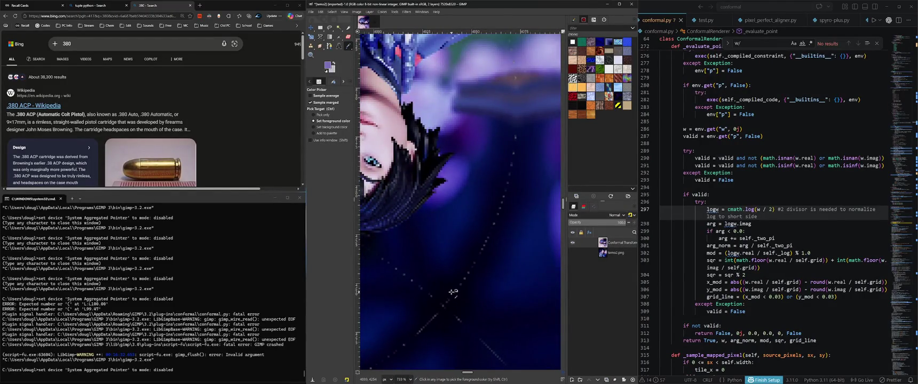
scroll(452, 292, "up", 4)
scroll(451, 292, "up", 4)
scroll(482, 254, "down", 2)
scroll(479, 257, "down", 2)
scroll(479, 258, "down", 3)
scroll(479, 258, "down", 2)
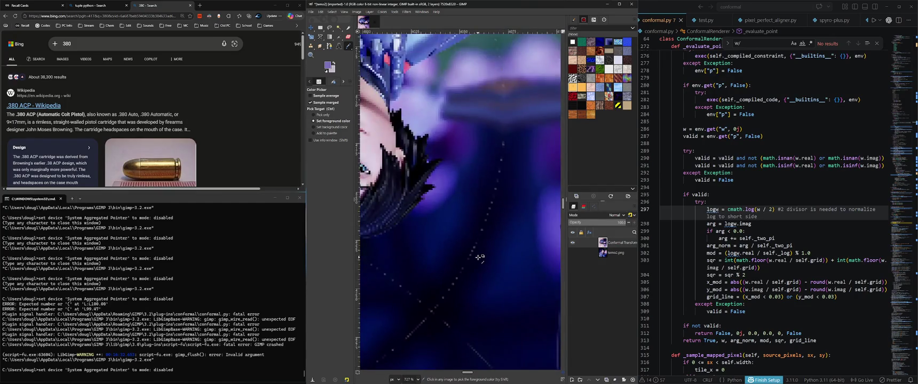
scroll(484, 238, "down", 3)
scroll(500, 223, "down", 3)
scroll(500, 223, "left", 5)
scroll(496, 224, "left", 5)
scroll(494, 226, "left", 5)
scroll(490, 228, "left", 5)
scroll(490, 228, "left", 3)
scroll(489, 229, "left", 3)
scroll(487, 229, "left", 3)
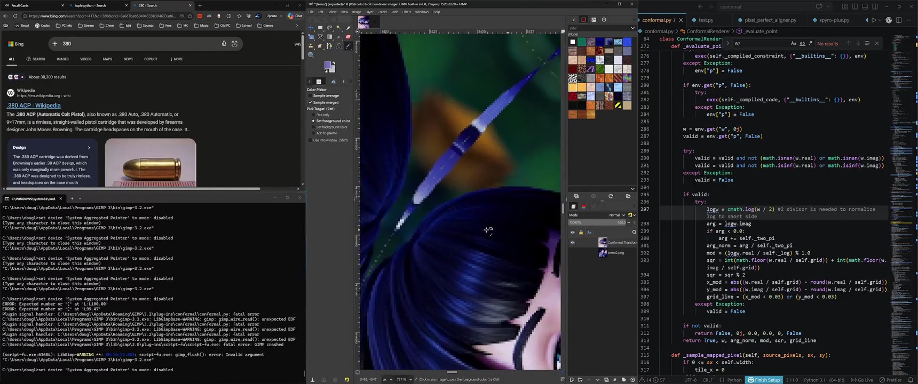
scroll(486, 231, "down", 3, "ctrl")
scroll(480, 234, "down", 3, "ctrl")
scroll(473, 239, "down", 3, "ctrl")
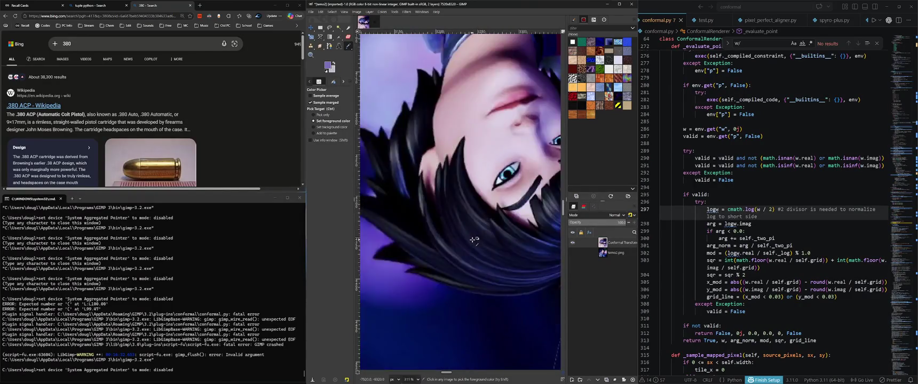
scroll(468, 243, "down", 3, "ctrl")
scroll(459, 247, "up", 4, "ctrl")
scroll(427, 253, "up", 4, "ctrl")
scroll(411, 261, "up", 3, "ctrl")
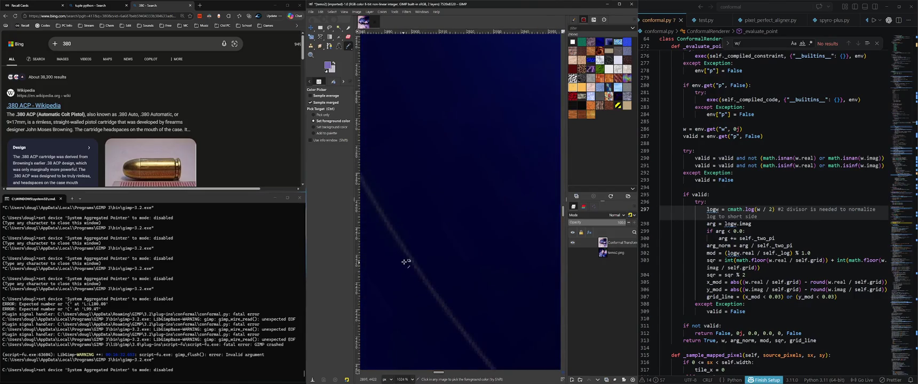
scroll(405, 263, "up", 4, "ctrl")
scroll(438, 219, "down", 3, "ctrl")
scroll(434, 240, "down", 2, "ctrl")
scroll(434, 254, "down", 2, "ctrl")
scroll(432, 255, "down", 2, "ctrl")
scroll(432, 255, "up", 1, "ctrl")
scroll(433, 255, "up", 1, "ctrl")
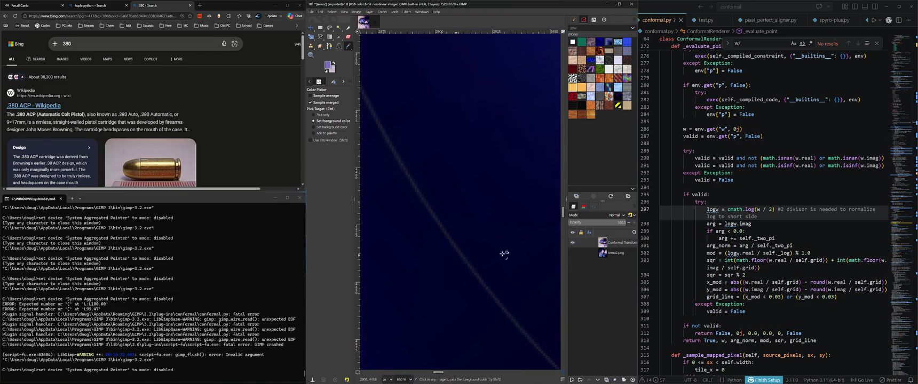
Toggle temo2.png to compare the seam, then measure the stripe's angle at 17.10°
left_click(572, 253)
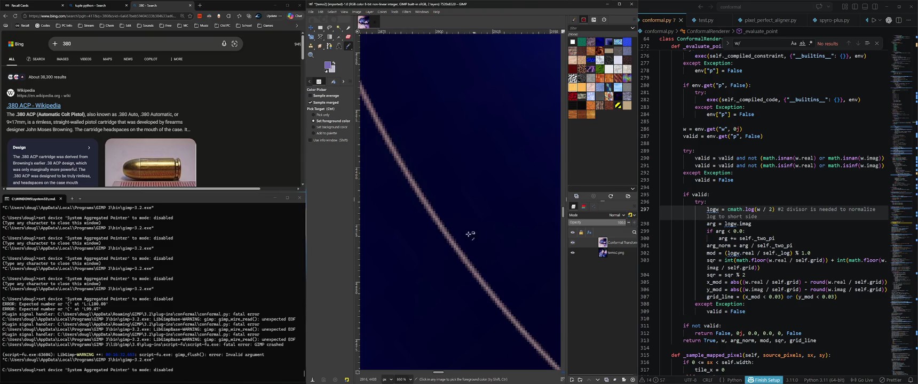
scroll(471, 239, "up", 3, "ctrl")
scroll(498, 239, "up", 2, "ctrl")
left_click(572, 253)
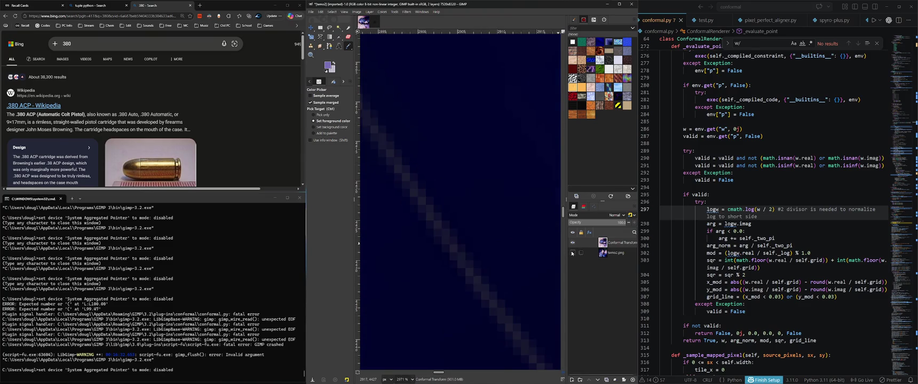
left_click(571, 253)
mouse_move(348, 46)
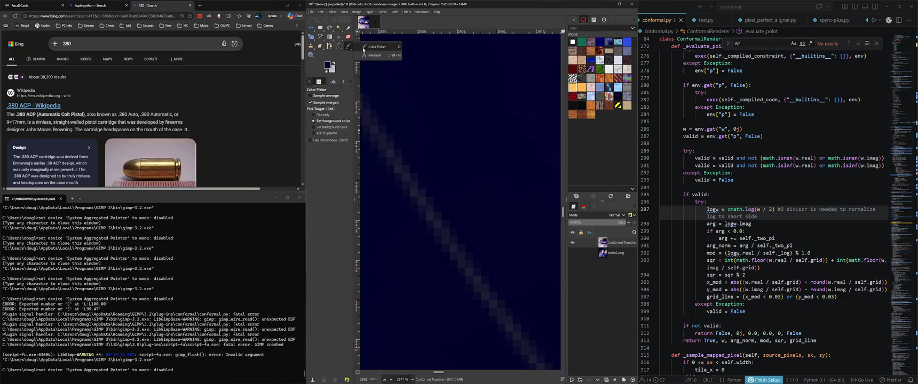
left_click(375, 55)
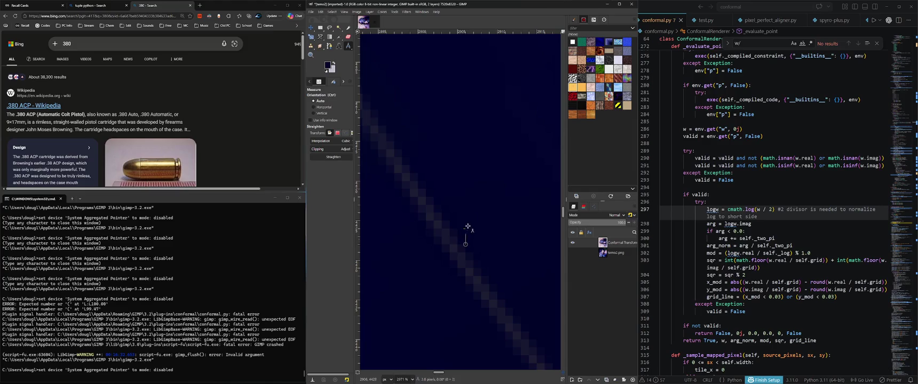
left_click_drag(467, 227, 434, 141)
scroll(321, 107, "right", 2)
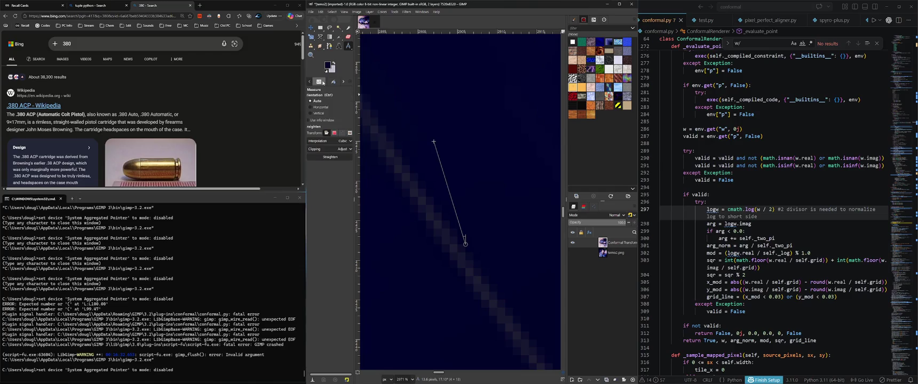
Pick the dark navy beside the seam as the foreground colour with the Color Picker
left_click(350, 47)
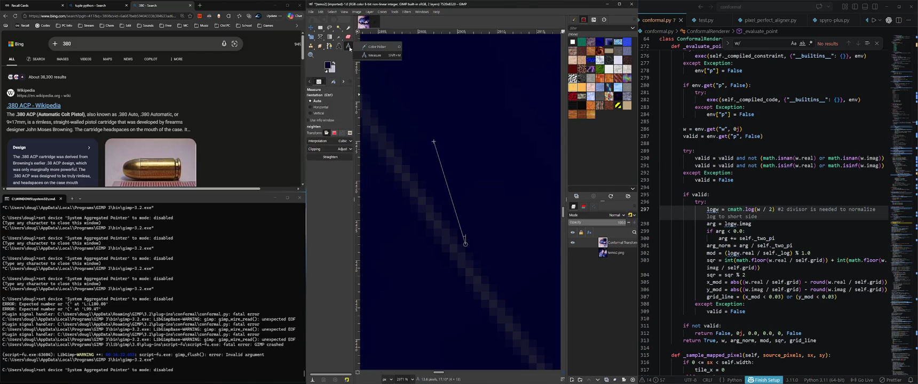
left_click(376, 47)
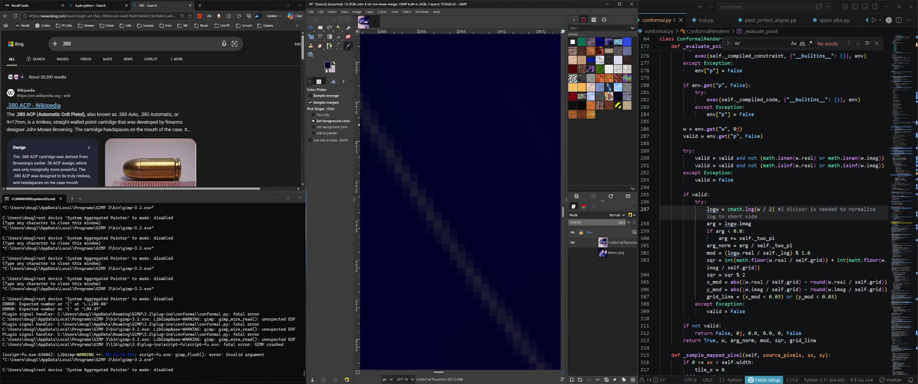
left_click(397, 168)
left_click(408, 167)
left_click(447, 166)
left_click(419, 190)
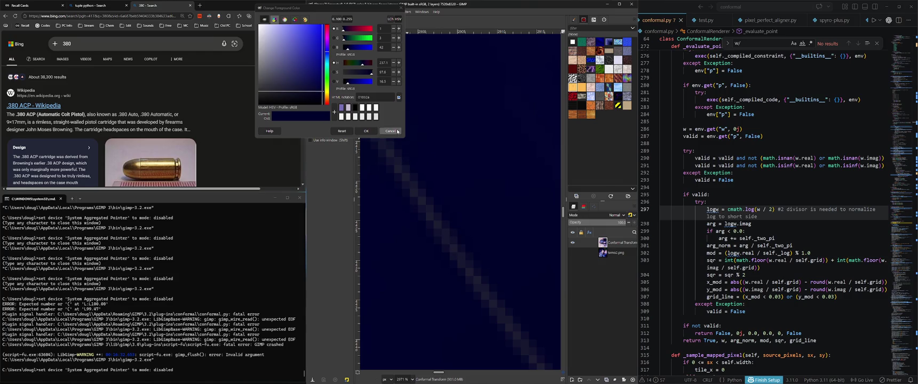
key("Escape")
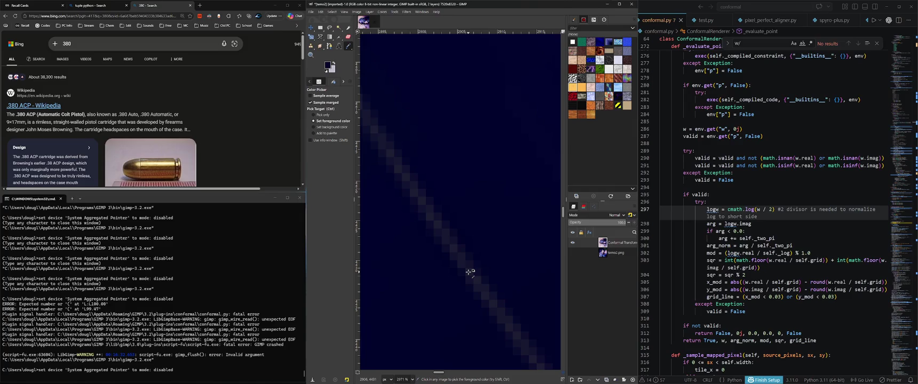
left_click(572, 253)
left_click(446, 243)
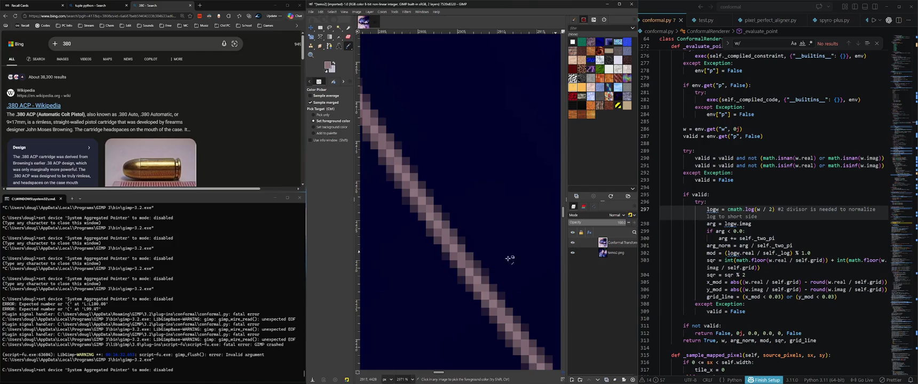
left_click(572, 252)
double_click(573, 253)
left_click(450, 191)
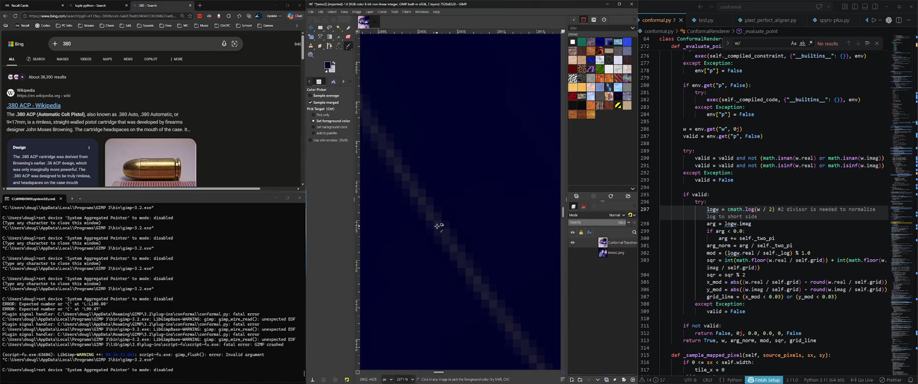
scroll(496, 246, "down", 3)
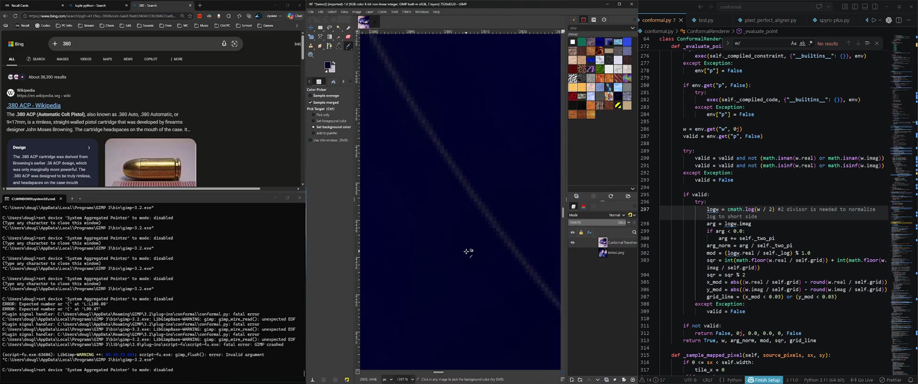
scroll(498, 230, "up", 2)
scroll(497, 213, "up", 3)
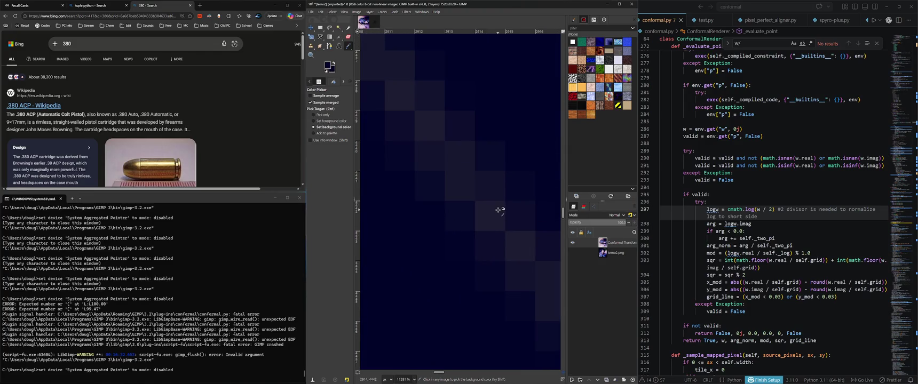
scroll(459, 230, "down", 4)
scroll(424, 240, "down", 3)
scroll(432, 238, "down", 2)
scroll(436, 237, "down", 5)
scroll(435, 239, "right", 8)
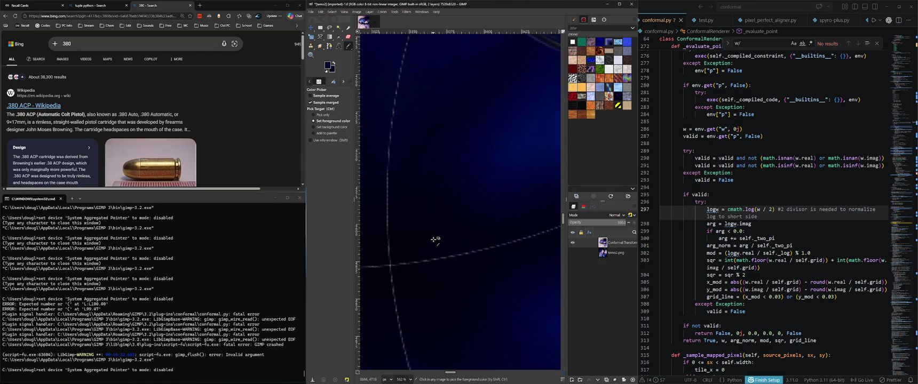
scroll(432, 239, "up", 3)
scroll(435, 240, "up", 3)
scroll(480, 243, "up", 3)
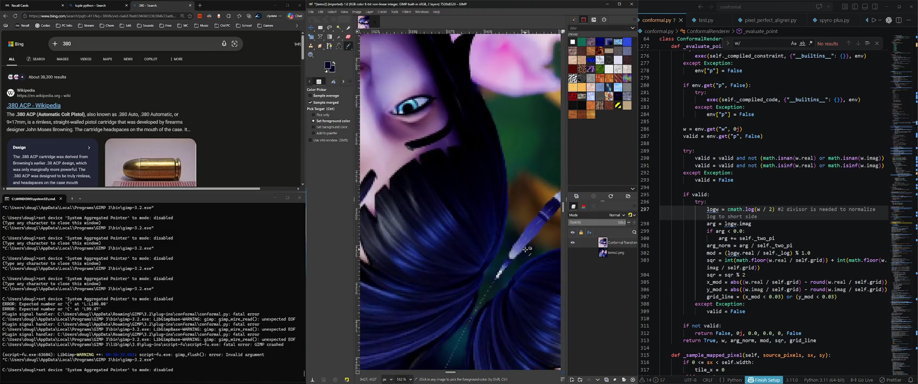
scroll(523, 248, "down", 5)
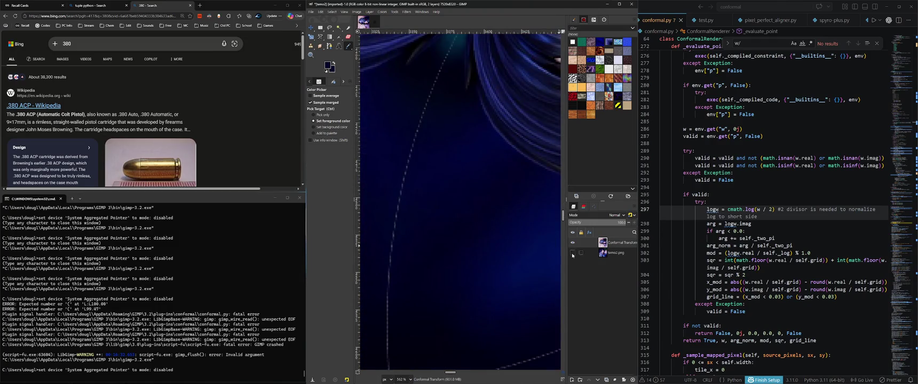
key("plus")
key("plus")
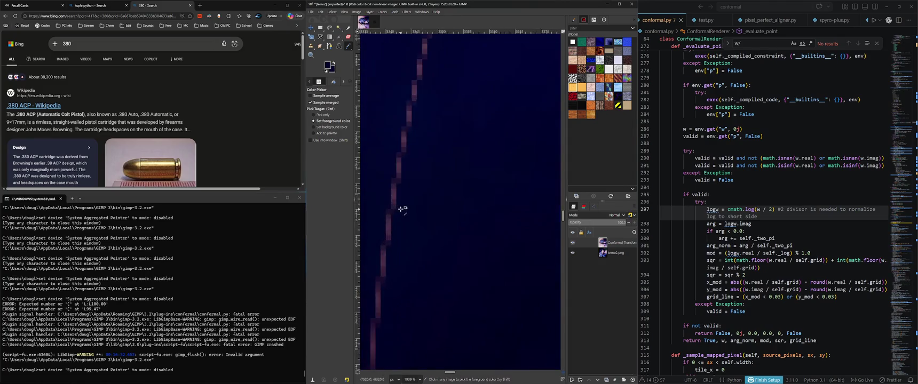
key("plus")
key("plus")
left_click(574, 254)
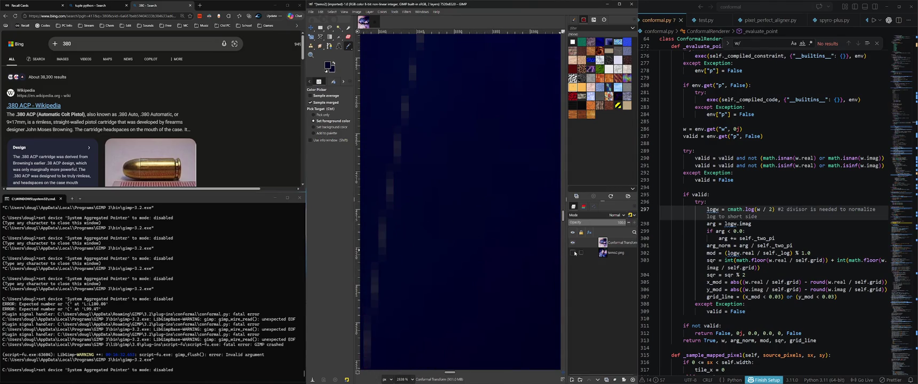
scroll(514, 242, "down", 5)
scroll(514, 243, "down", 2)
scroll(395, 277, "up", 5)
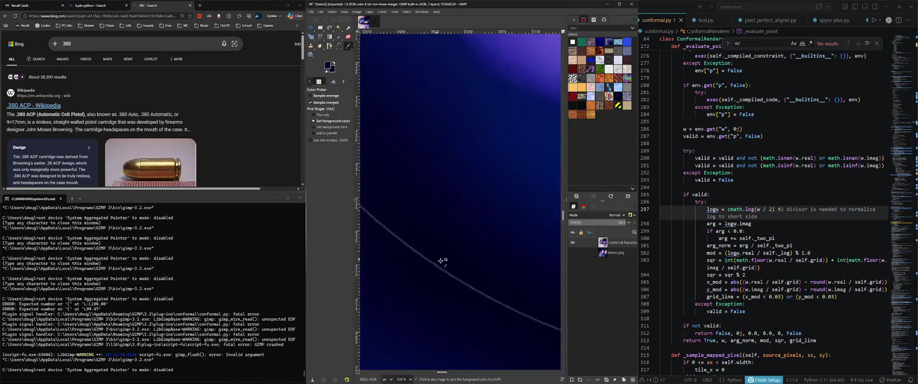
scroll(420, 261, "up", 2)
scroll(418, 257, "down", 2)
scroll(420, 249, "up", 3)
scroll(435, 213, "up", 1)
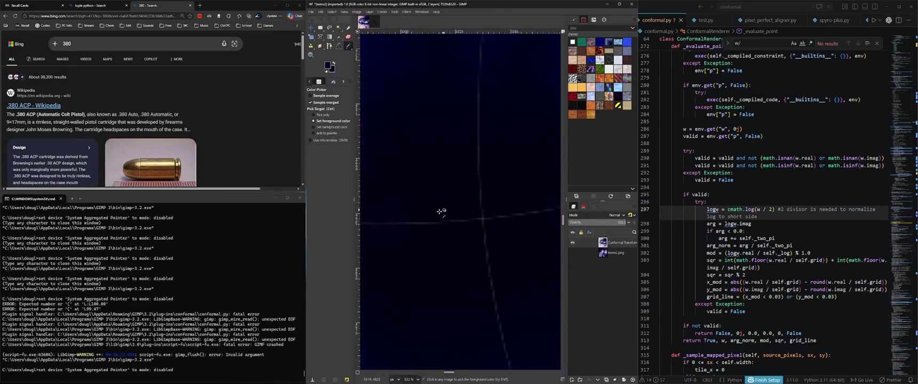
left_click(573, 254)
left_click(573, 254)
left_click(574, 254)
left_click(574, 253)
left_click(574, 253)
scroll(469, 237, "right", 3)
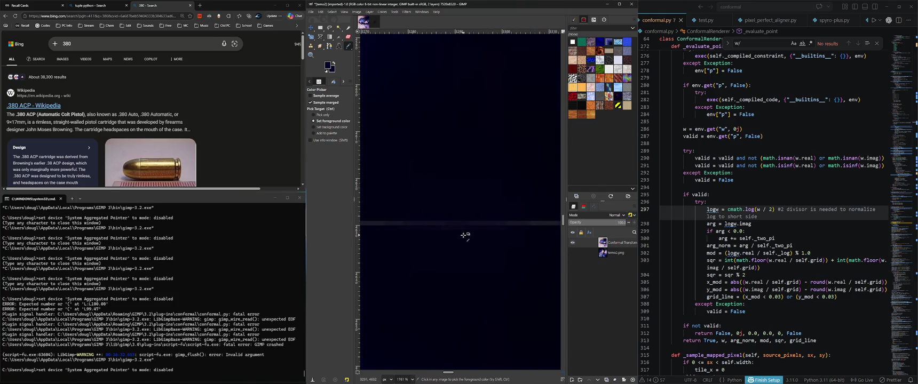
scroll(489, 289, "down", 5)
scroll(469, 270, "down", 5)
scroll(472, 265, "up", 2)
scroll(394, 233, "up", 1)
scroll(395, 233, "up", 1)
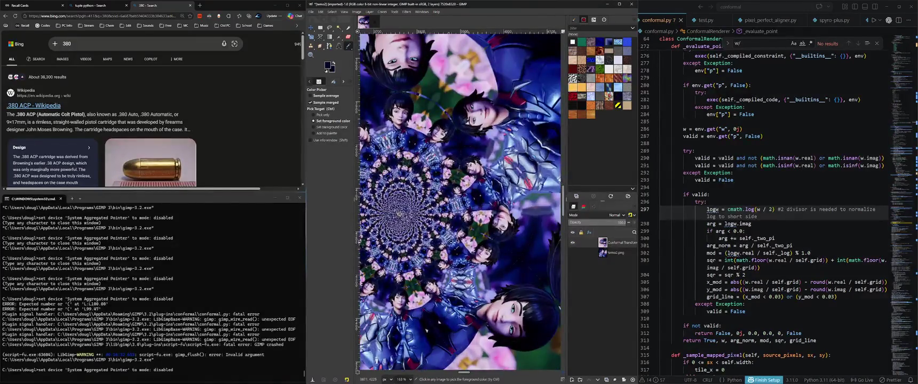
scroll(452, 242, "left", 2)
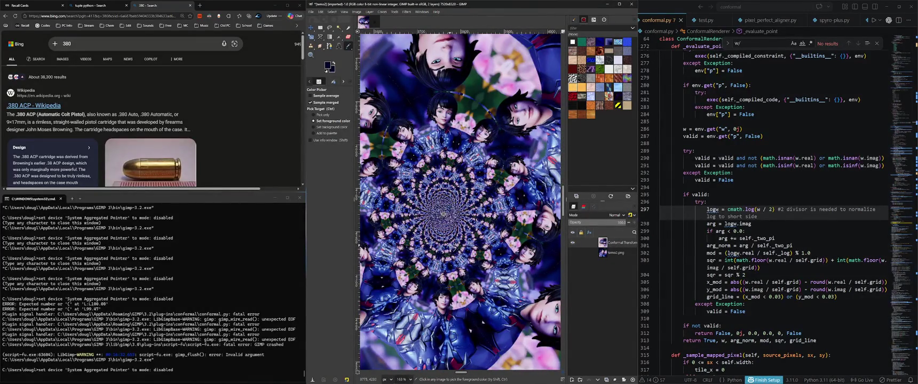
scroll(439, 245, "up", 1)
scroll(438, 245, "up", 1)
scroll(439, 245, "up", 1)
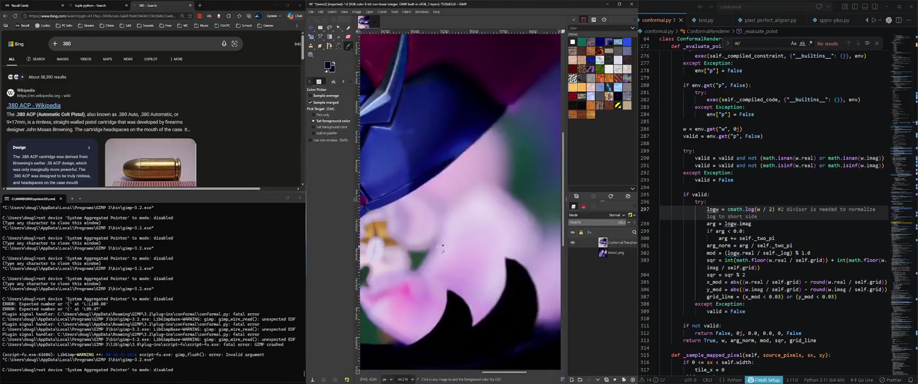
scroll(438, 246, "right", 2)
scroll(439, 246, "right", 2)
scroll(438, 246, "down", 5)
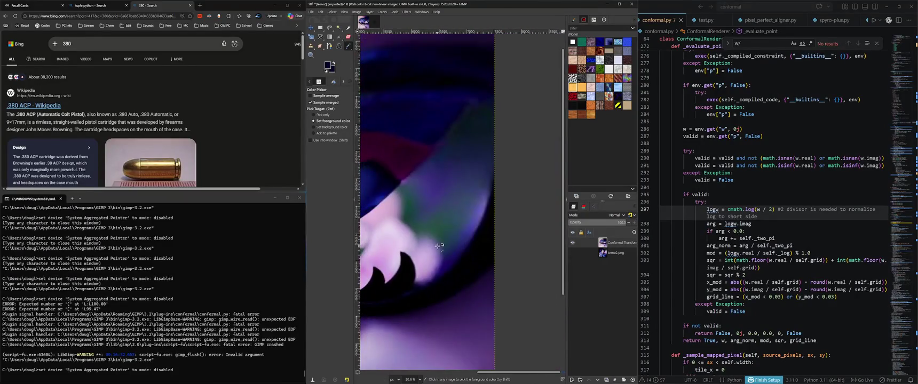
scroll(453, 251, "left", 2)
scroll(466, 256, "down", 2)
scroll(469, 259, "up", 2)
scroll(480, 264, "up", 3)
scroll(496, 272, "up", 3)
scroll(510, 277, "up", 2)
scroll(509, 278, "up", 1)
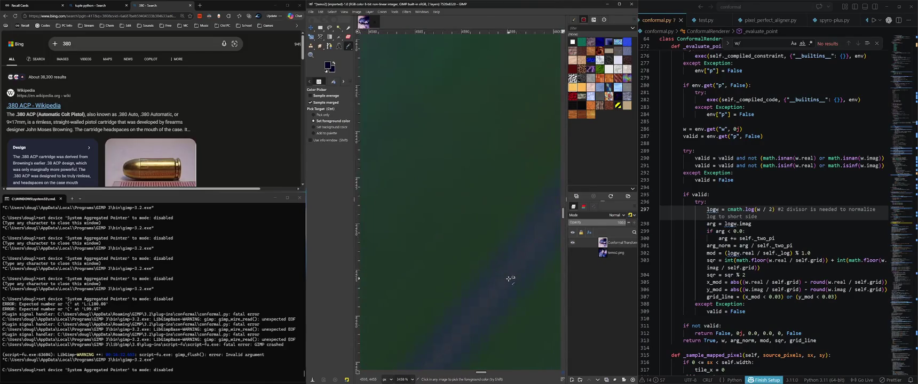
scroll(506, 274, "down", 2)
scroll(501, 272, "down", 2)
scroll(500, 272, "down", 2)
scroll(501, 272, "down", 2)
scroll(500, 271, "down", 2)
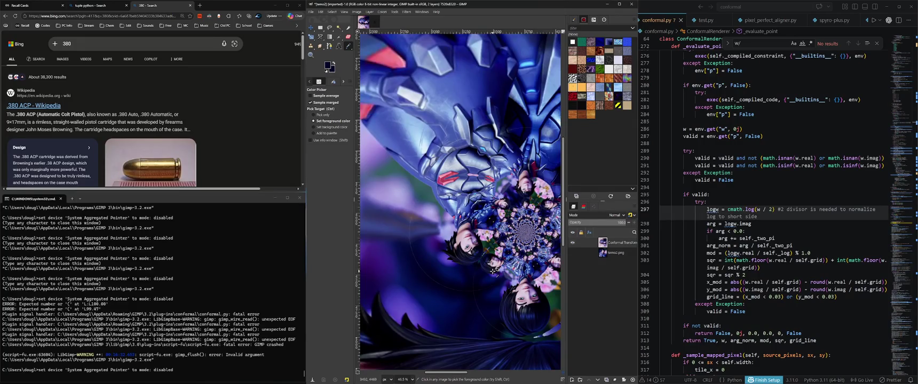
left_click(572, 242)
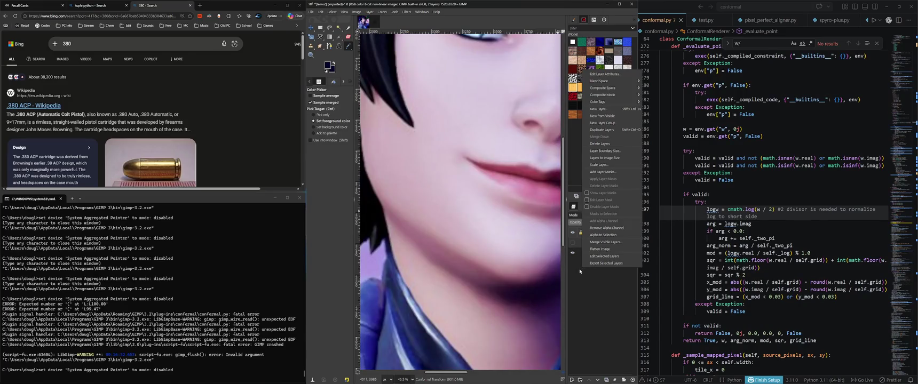
Create a new transparent layer named Layer with a green colour tag
key("ctrl+shift+n")
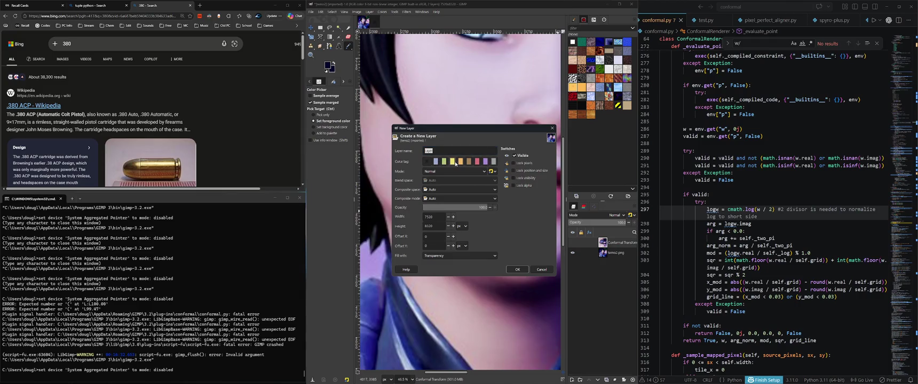
left_click(445, 164)
left_click(517, 270)
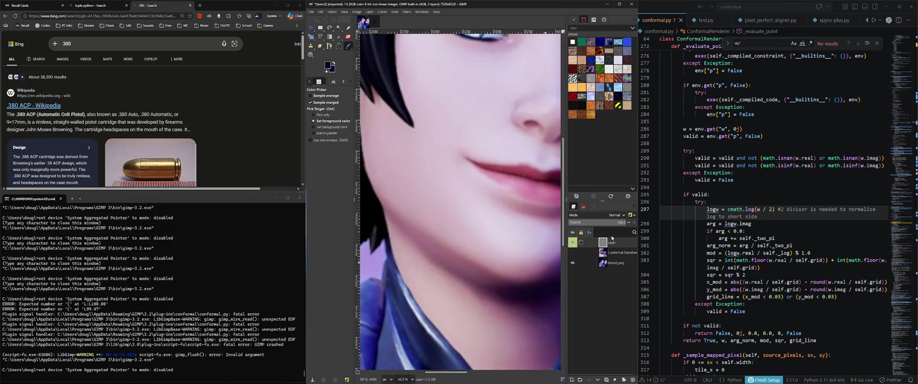
right_click(612, 243)
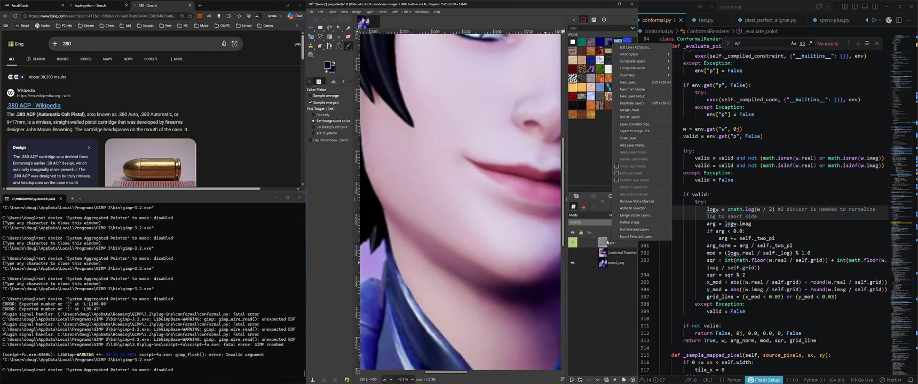
double_click(603, 243)
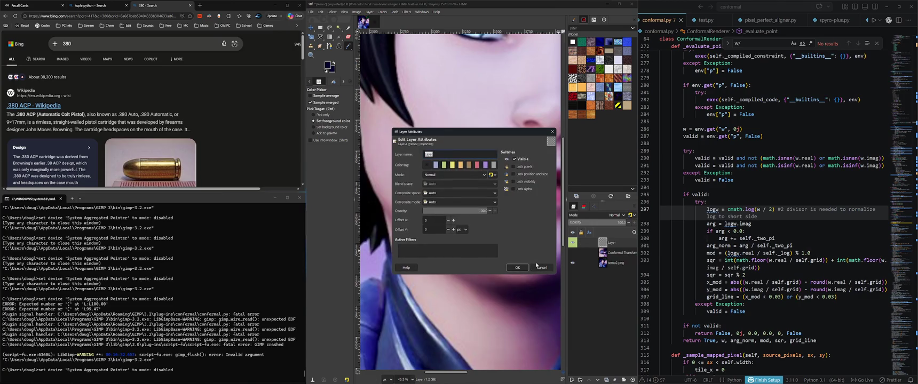
left_click(539, 268)
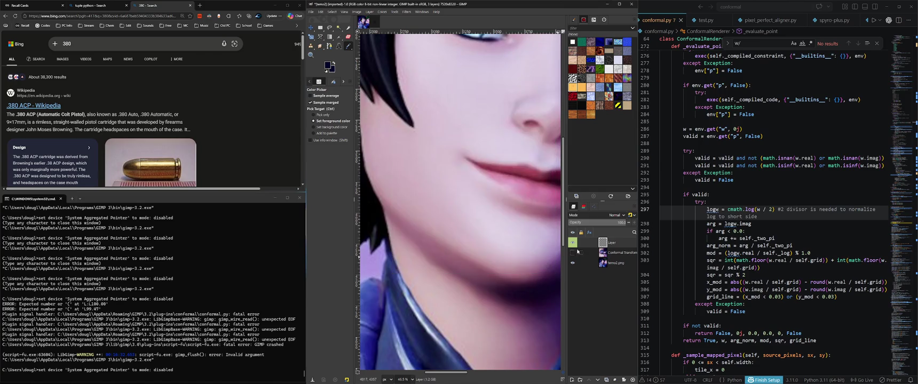
Move Layer to the bottom of the stack and hide temo2.png so only transparency shows
left_click_drag(579, 243, 576, 279)
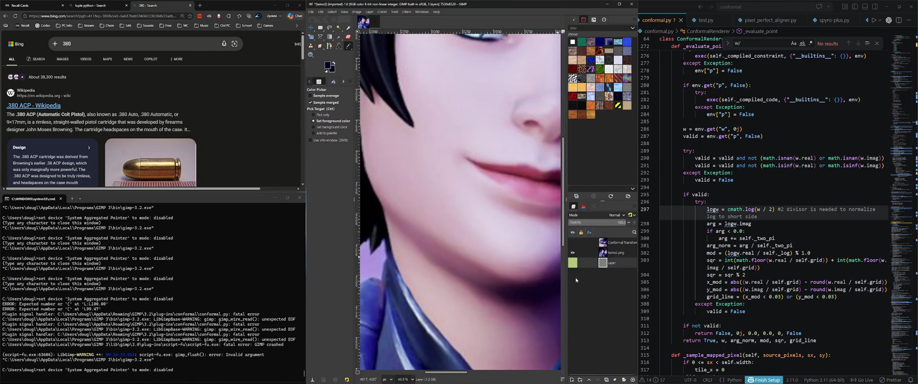
scroll(455, 256, "down", 3)
scroll(455, 256, "down", 2)
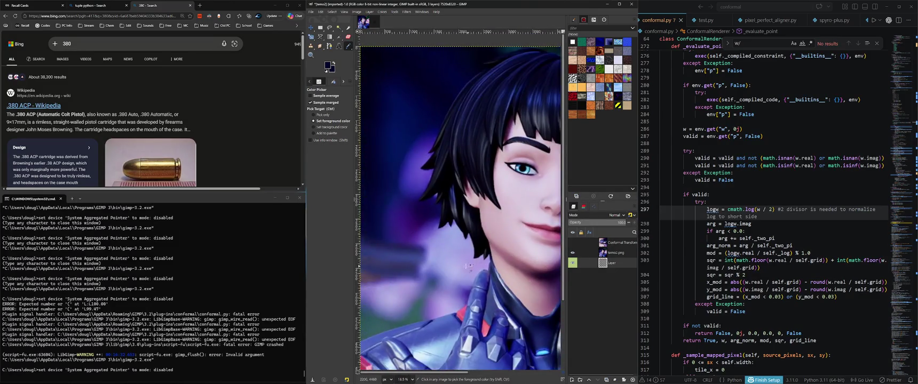
scroll(455, 256, "up", 4)
scroll(456, 257, "down", 2)
scroll(437, 259, "up", 4)
scroll(426, 261, "up", 2)
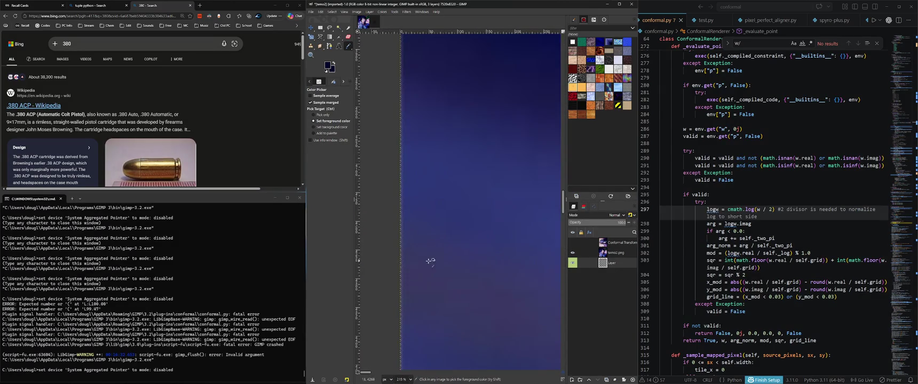
mouse_move(571, 263)
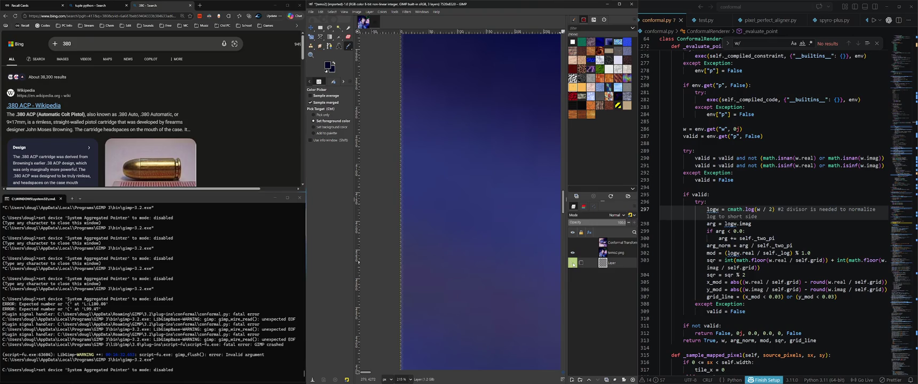
scroll(383, 271, "up", 6)
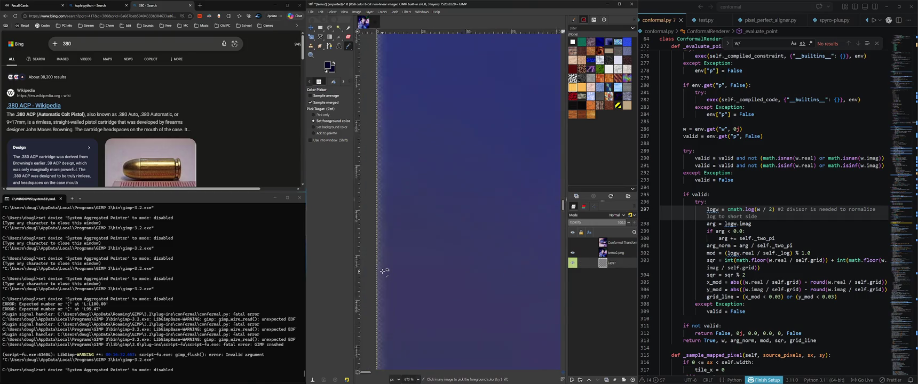
scroll(454, 269, "down", 6)
scroll(435, 272, "up", 3)
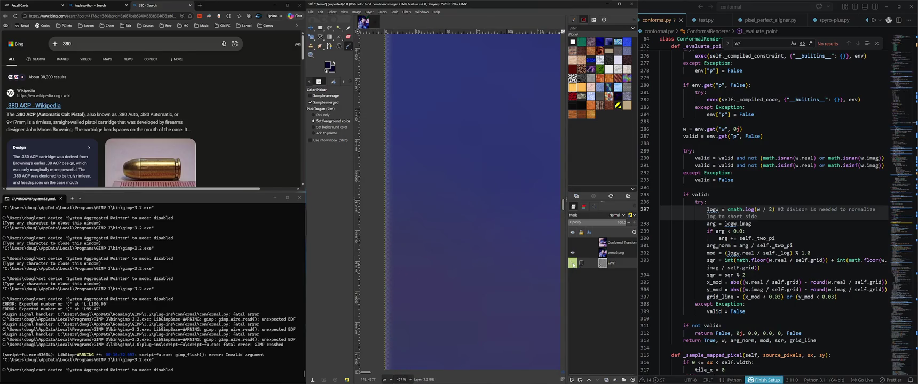
scroll(420, 270, "down", 2)
scroll(424, 266, "down", 2)
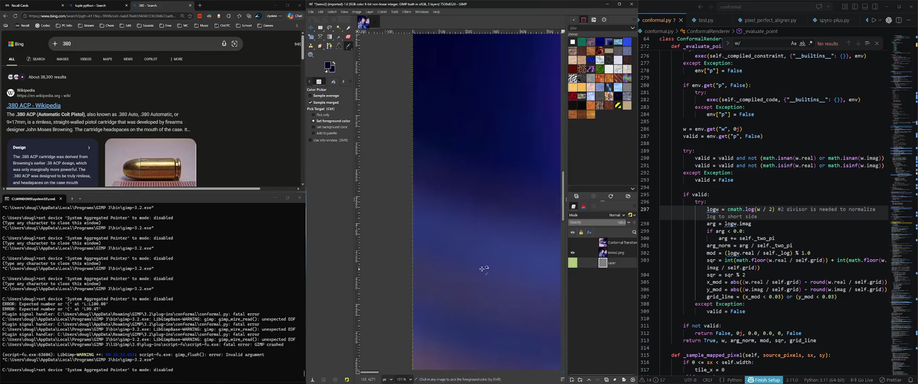
left_click(573, 254)
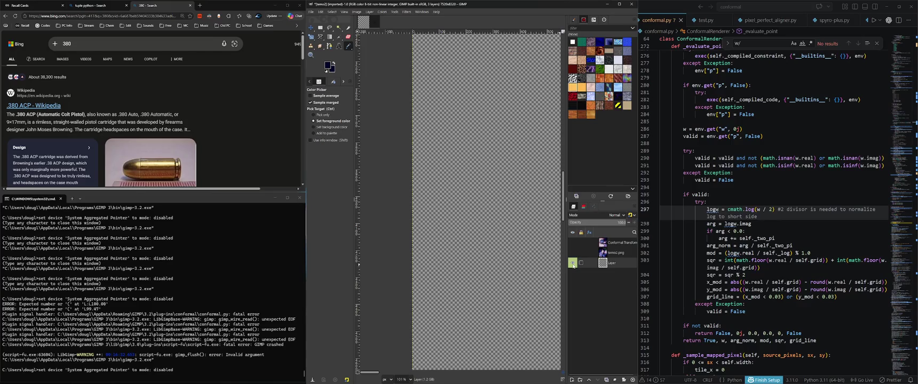
Activate Free Select, set foreground colour to green 12e23f, and show the Brushes panel
key("f")
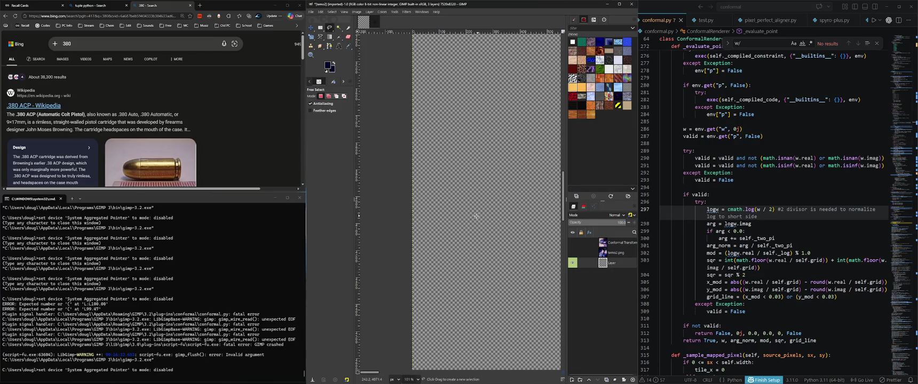
left_click(328, 64)
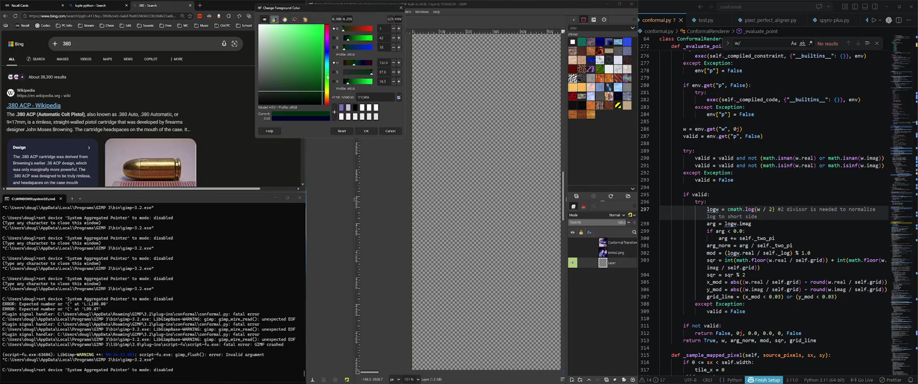
left_click(318, 48)
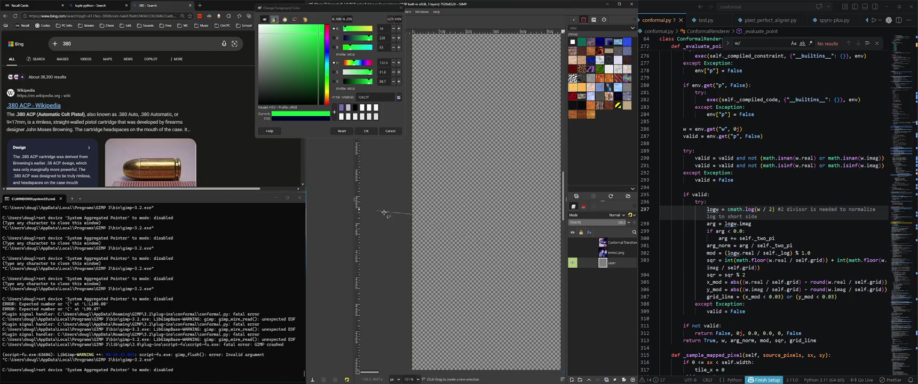
left_click(366, 131)
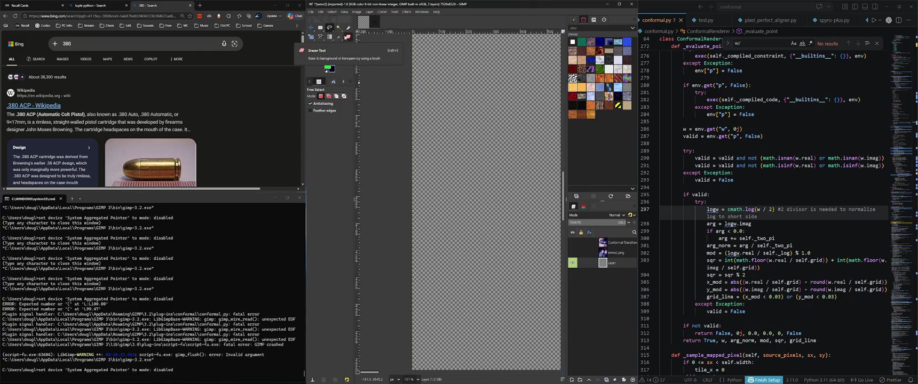
left_click(574, 20)
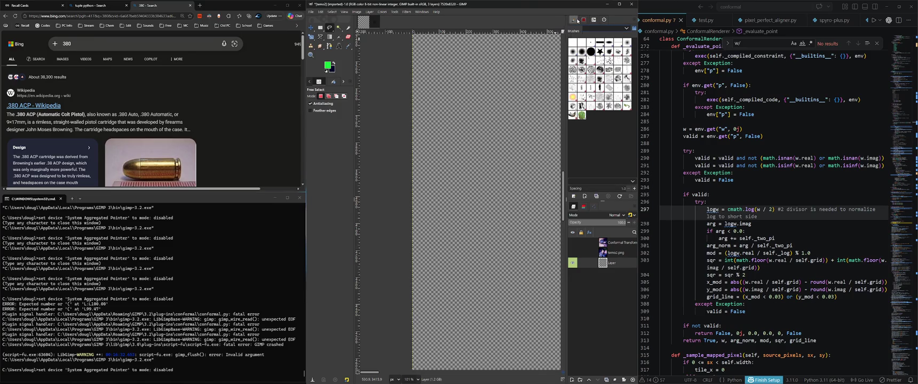
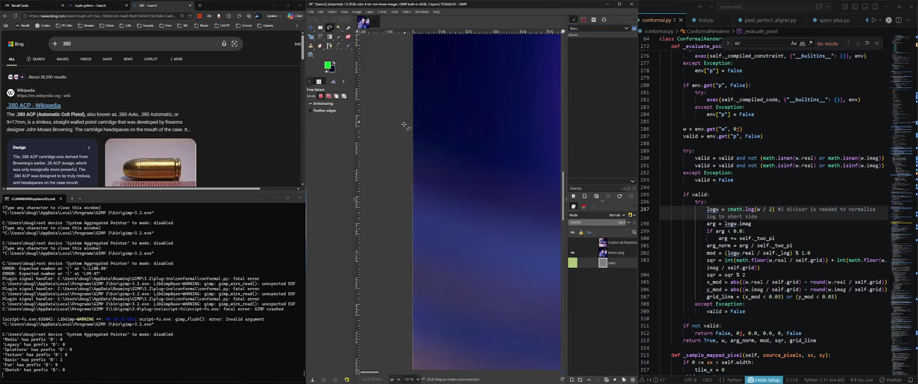
Bucket-fill the empty Layer with bright green, then show temo2.png above it again
left_click(571, 253)
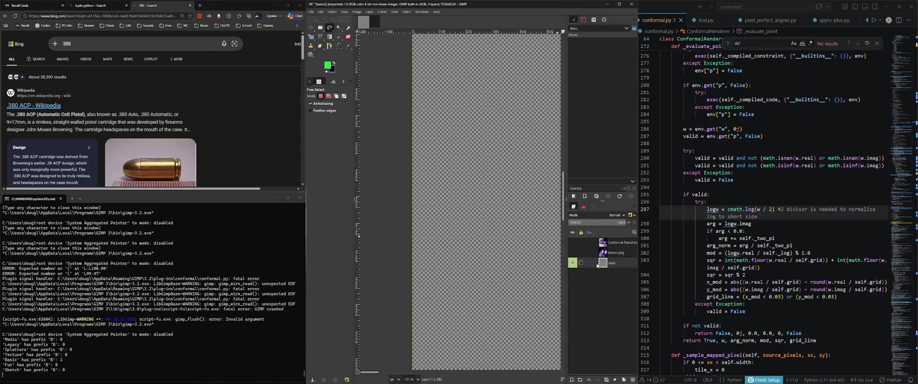
key("shift+b")
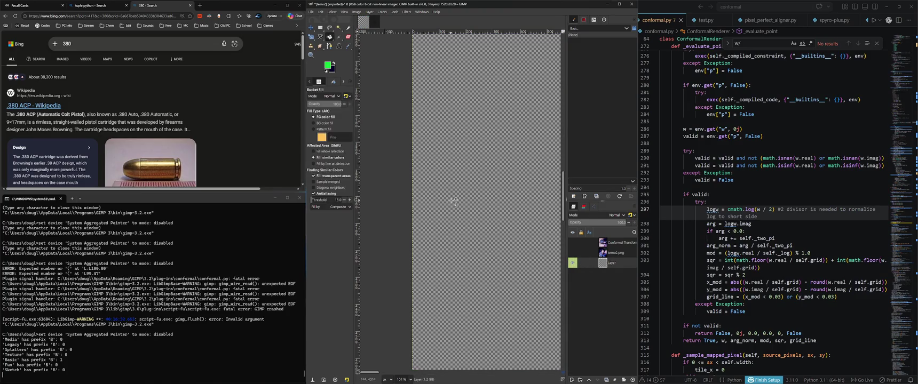
left_click(496, 191)
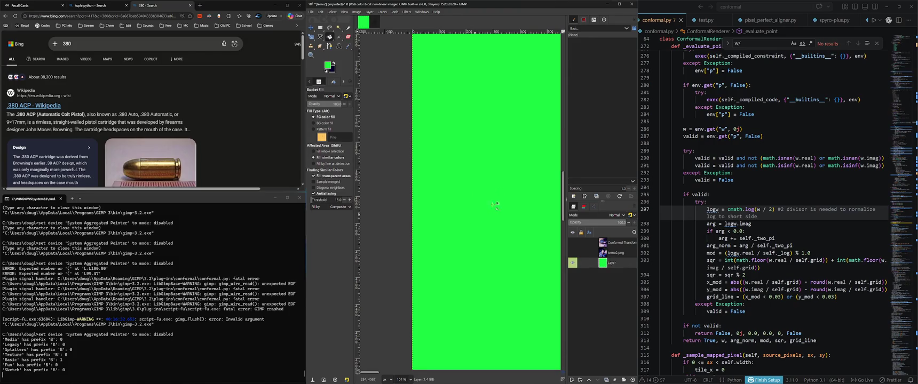
left_click(573, 263)
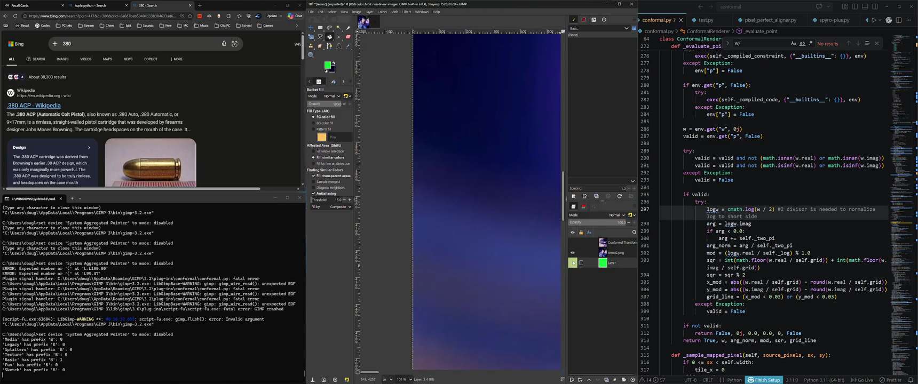
scroll(415, 276, "up", 5)
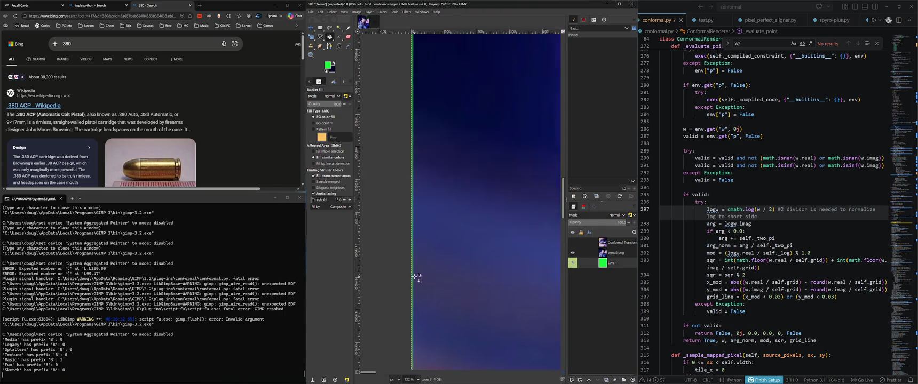
scroll(412, 280, "down", 6)
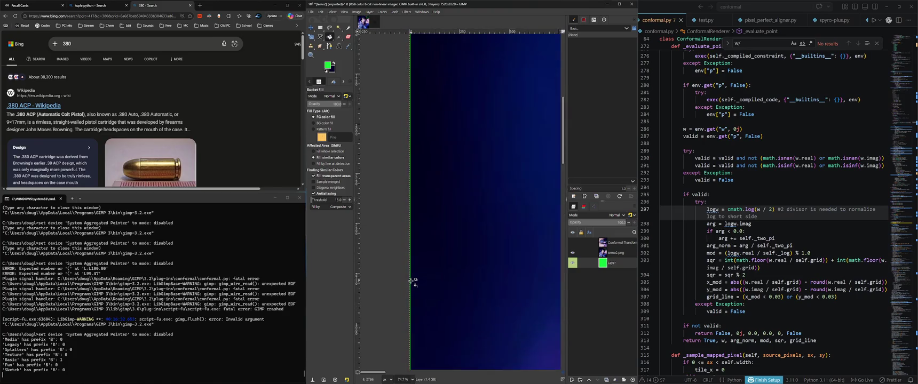
scroll(411, 285, "down", 2)
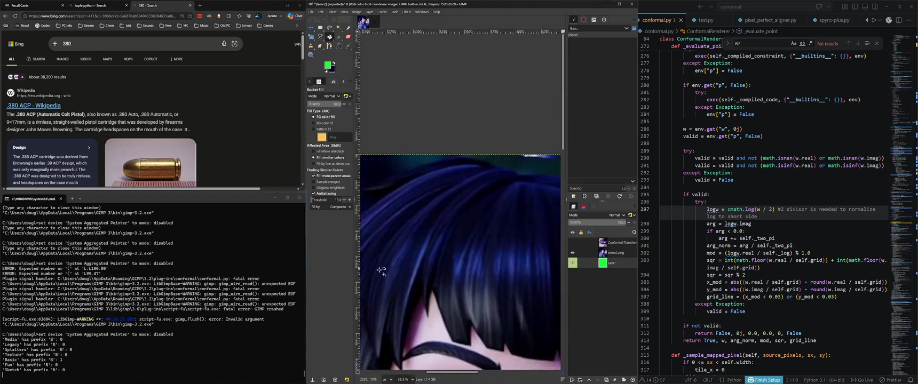
scroll(466, 254, "up", 3)
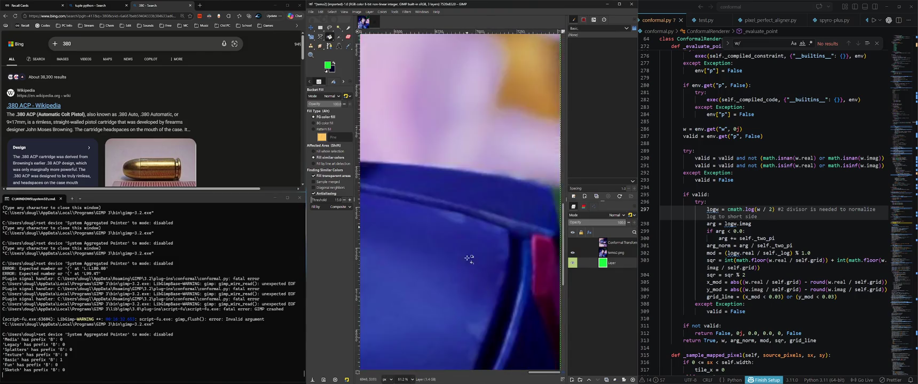
scroll(471, 261, "up", 5)
scroll(499, 299, "up", 3)
scroll(496, 296, "up", 1)
scroll(496, 293, "up", 1)
scroll(498, 285, "up", 1)
scroll(496, 282, "up", 1)
scroll(495, 280, "up", 2)
scroll(492, 274, "up", 2)
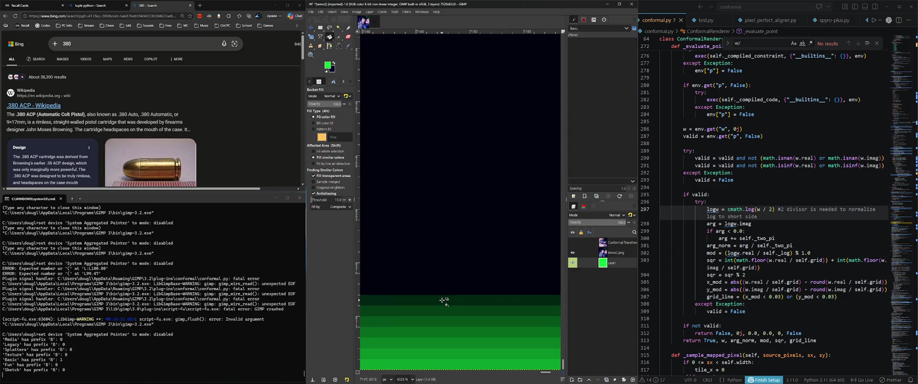
Hide the green layer, reopen temo2.png from recent files and copy its photo layer
left_click(573, 262)
left_click(573, 263)
left_click(573, 263)
left_click(573, 262)
left_click(316, 12)
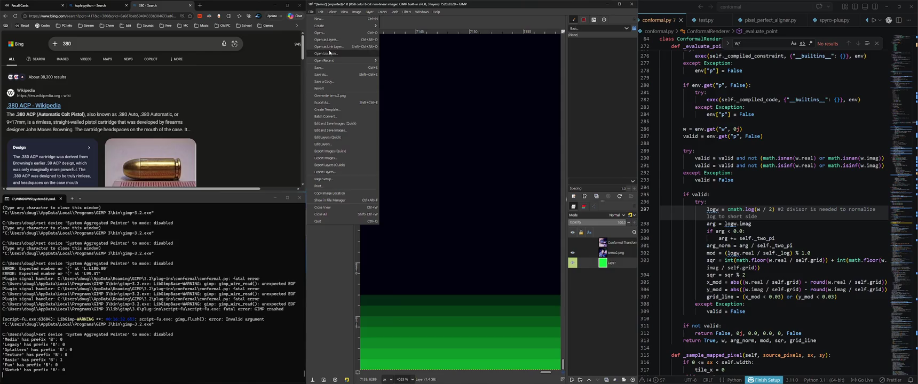
mouse_move(324, 60)
left_click(420, 62)
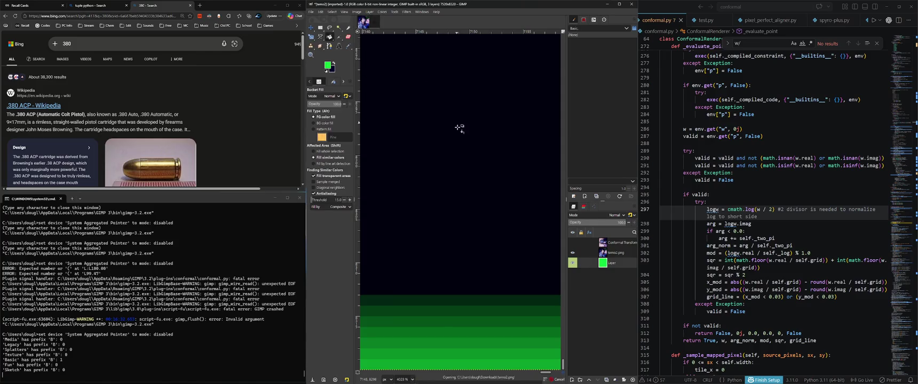
key("ctrl+c")
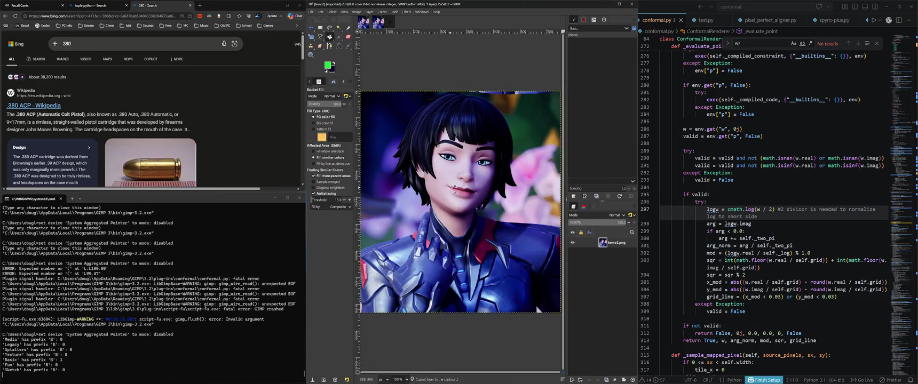
Return to the main image and start a new layer from the Layers panel
key("alt+1")
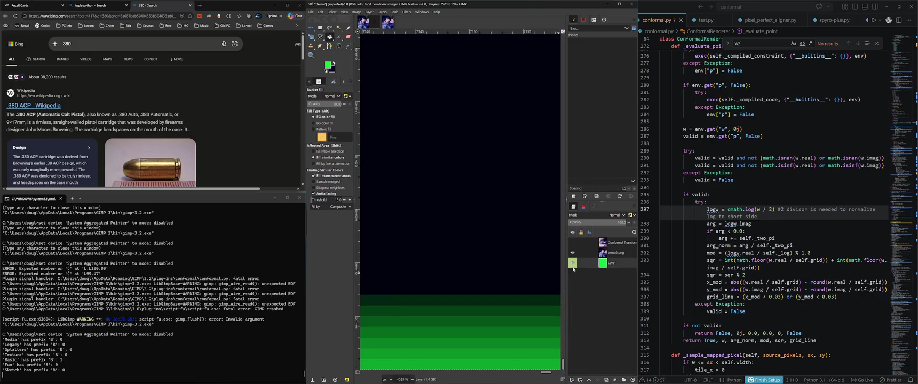
right_click(597, 273)
left_click(590, 276)
double_click(590, 277)
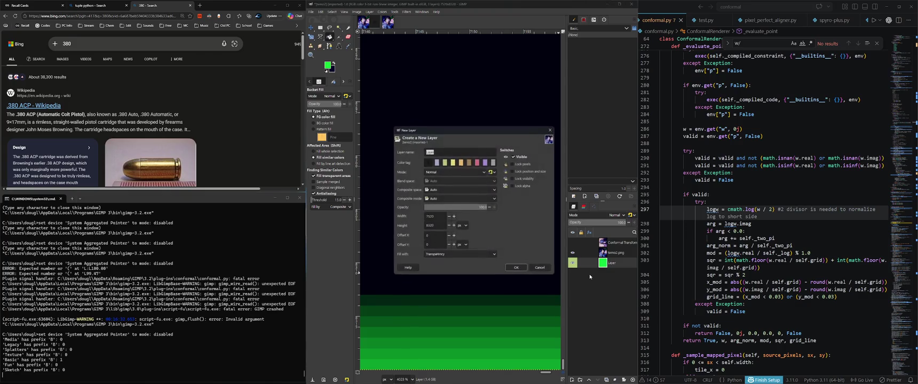
Add transparent Layer #1 and paste the copied photo as a new layer
left_click(537, 270)
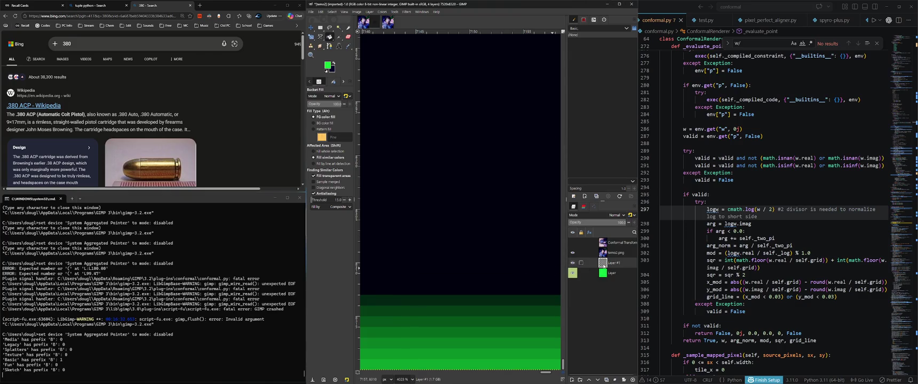
key("shift+ctrl+d")
scroll(462, 260, "down", 8)
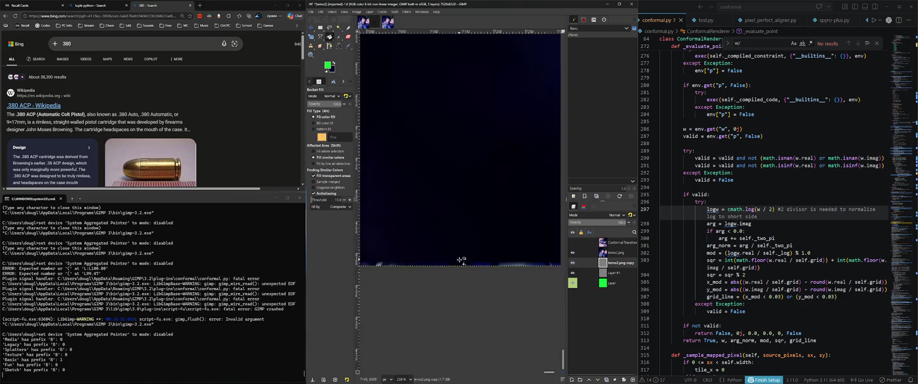
scroll(461, 261, "down", 5)
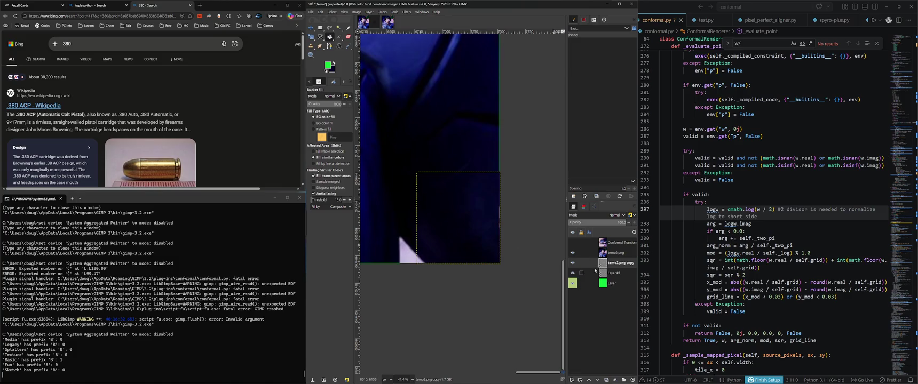
Hide the original temo2.png, undoing and redoing the pasted copy layer to compare
left_click(572, 252)
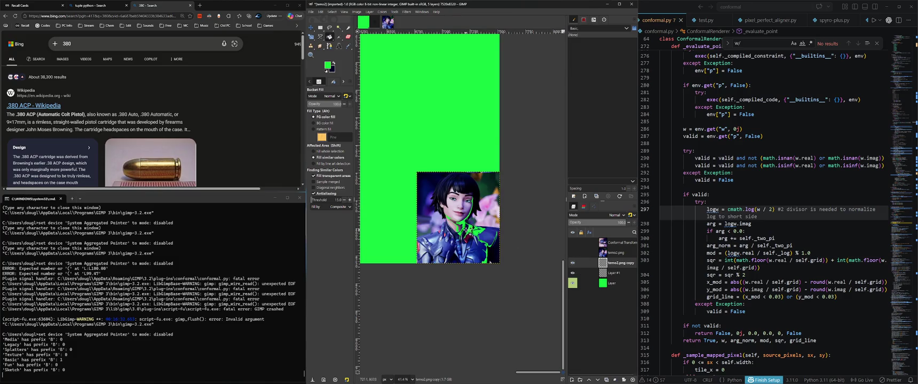
scroll(467, 231, "up", 4)
key("ctrl+z")
key("ctrl+z")
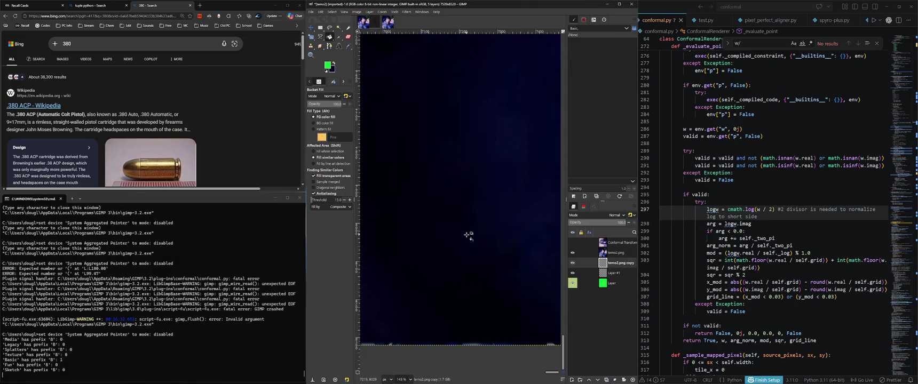
key("ctrl+y")
left_click(572, 252)
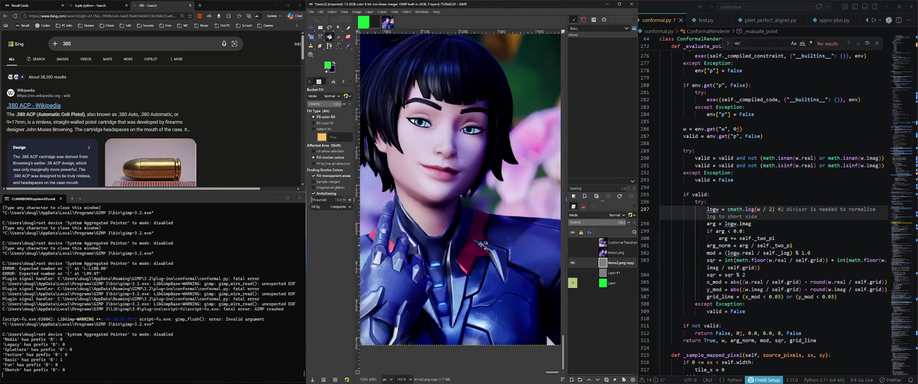
scroll(518, 273, "down", 2)
scroll(518, 273, "up", 10)
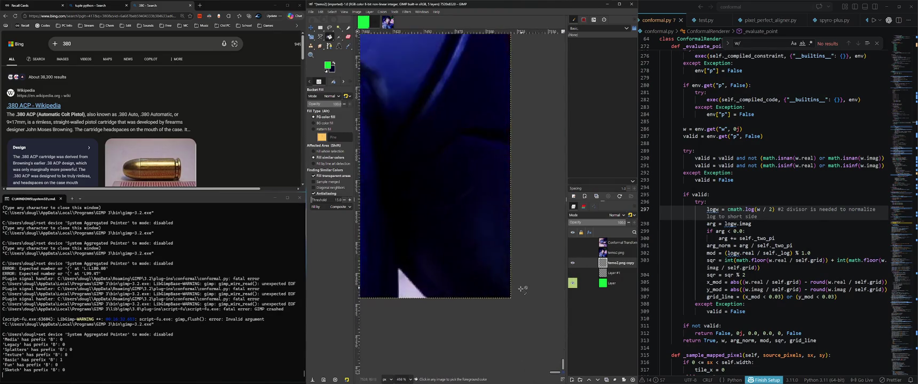
Leave the green layer hidden and the temo2.png copy layer visible
left_click(573, 282)
left_click(573, 283)
left_click(573, 283)
left_click(573, 283)
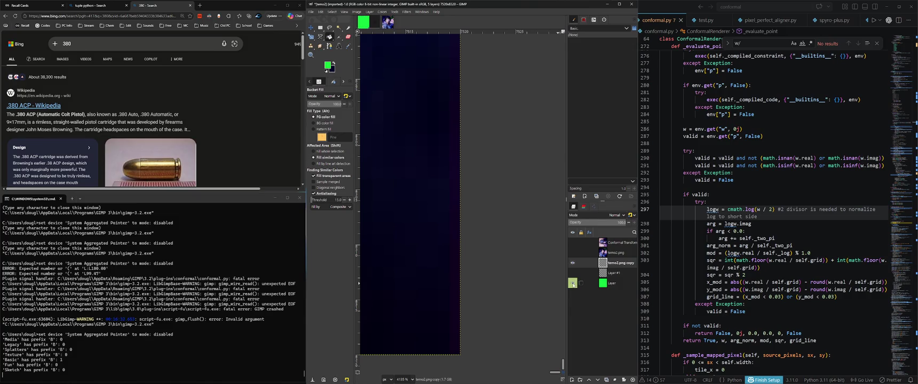
left_click(572, 263)
left_click(572, 263)
left_click(572, 263)
left_click(572, 283)
left_click(572, 283)
left_click(572, 283)
left_click(190, 6)
Delete the last to-do item about large renders showing rings from the Recall notebook
key("ctrl+Tab")
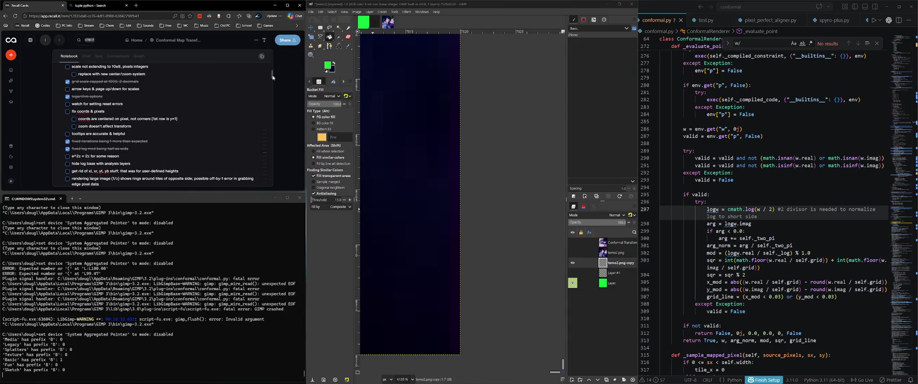
scroll(273, 78, "down", 1)
triple_click(127, 163)
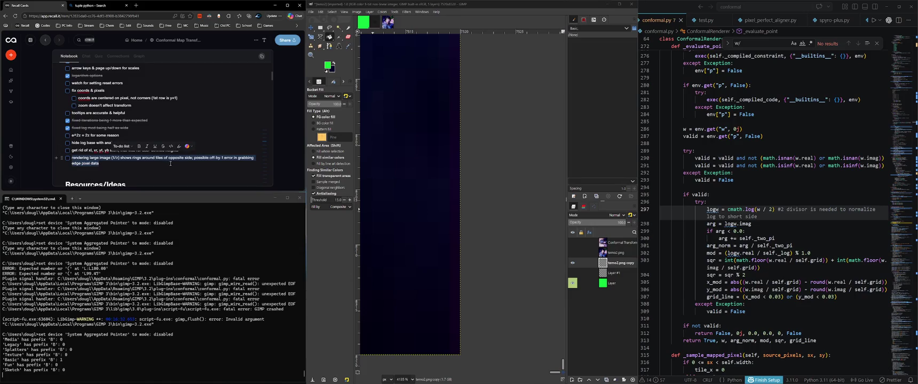
key("BackSpace")
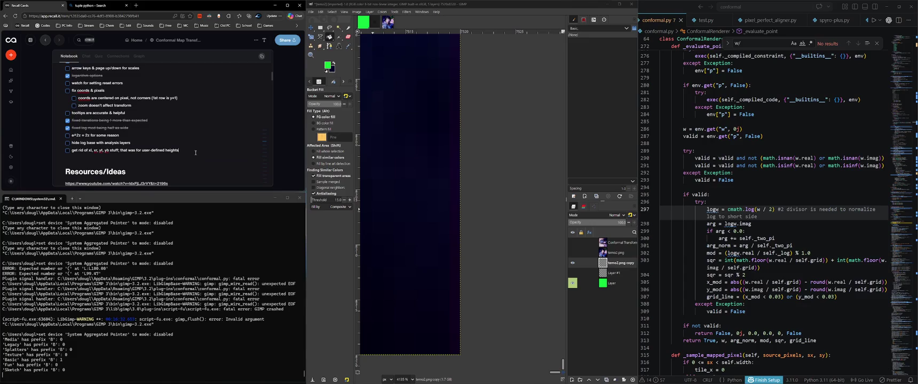
scroll(512, 176, "down", 8)
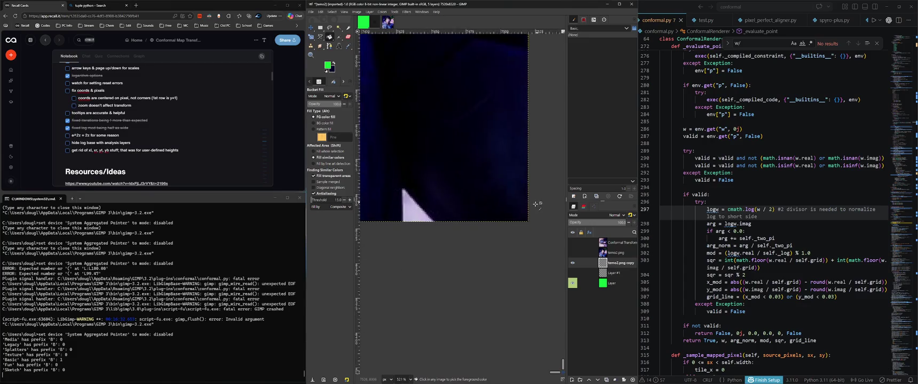
Show temo2.png and the Conformal Transform layer, and open that layer's attributes
scroll(512, 176, "down", 7)
scroll(511, 174, "down", 5)
scroll(480, 176, "up", 2)
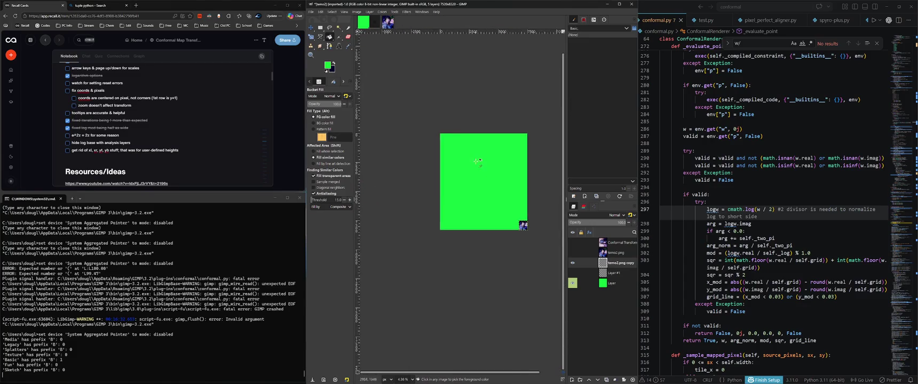
scroll(481, 176, "up", 2)
left_click(572, 253)
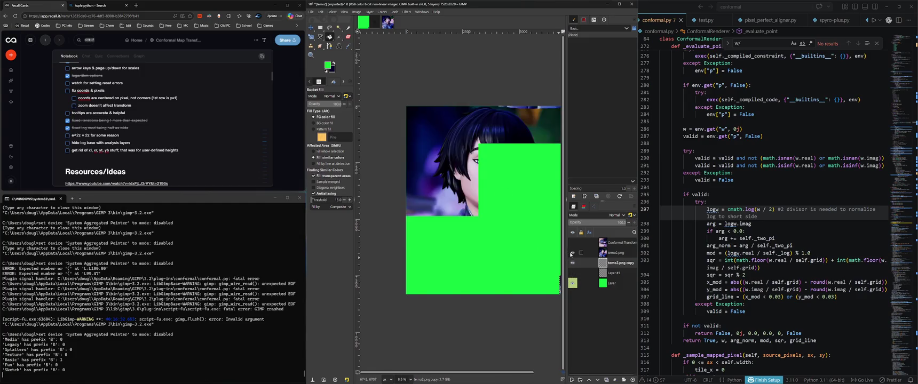
left_click(572, 244)
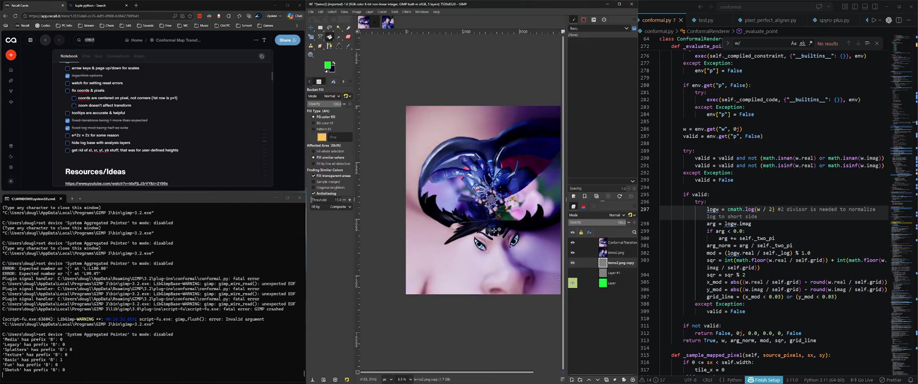
scroll(483, 213, "up", 3)
scroll(478, 186, "up", 1)
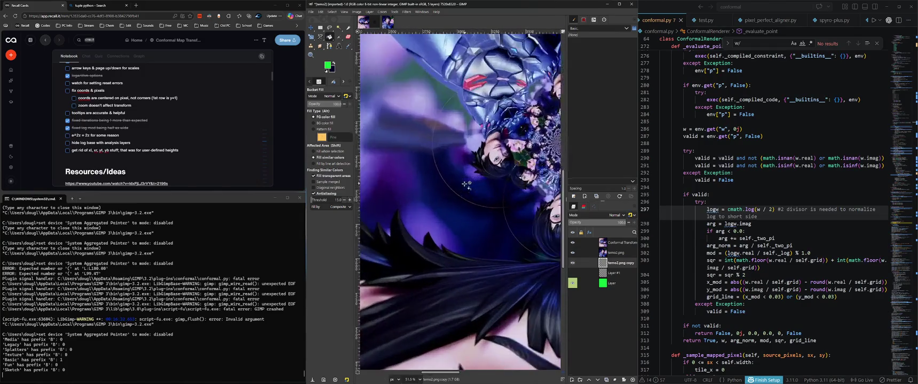
scroll(483, 198, "up", 2)
left_click(611, 244)
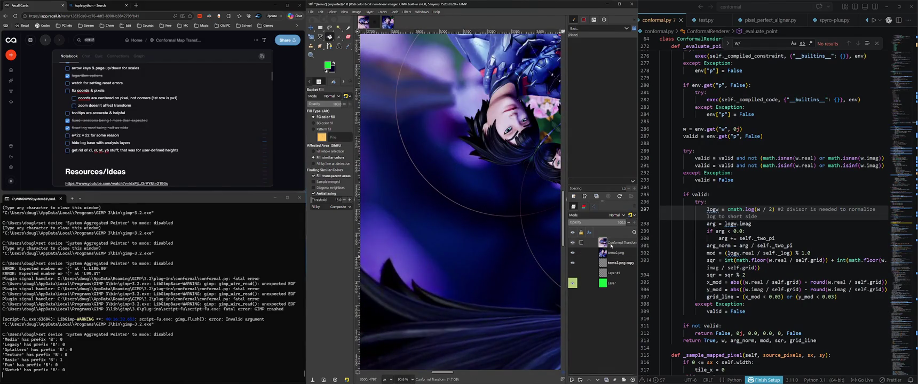
right_click(611, 246)
left_click(633, 50)
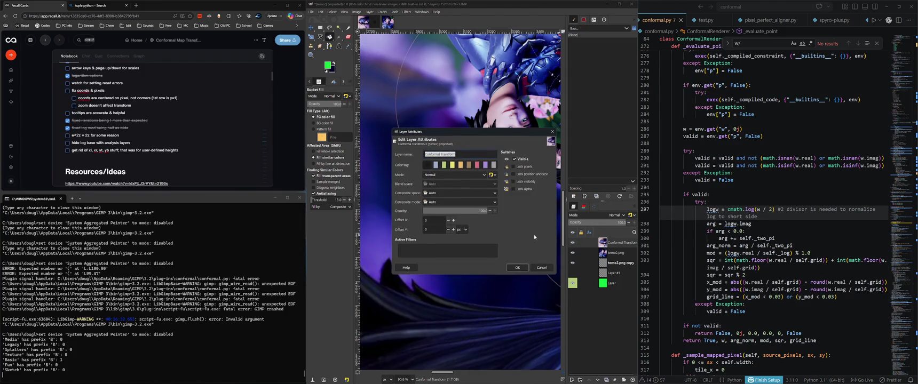
Change the layer mode from legacy Normal to Normal, composite space Auto, and apply
scroll(483, 175, "down", 1)
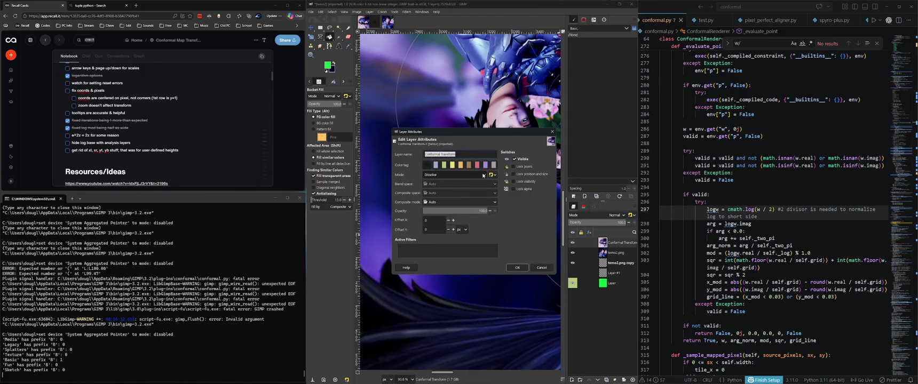
scroll(483, 175, "down", 1)
scroll(484, 175, "down", 3)
scroll(483, 176, "down", 3)
scroll(482, 176, "down", 2)
left_click(482, 177)
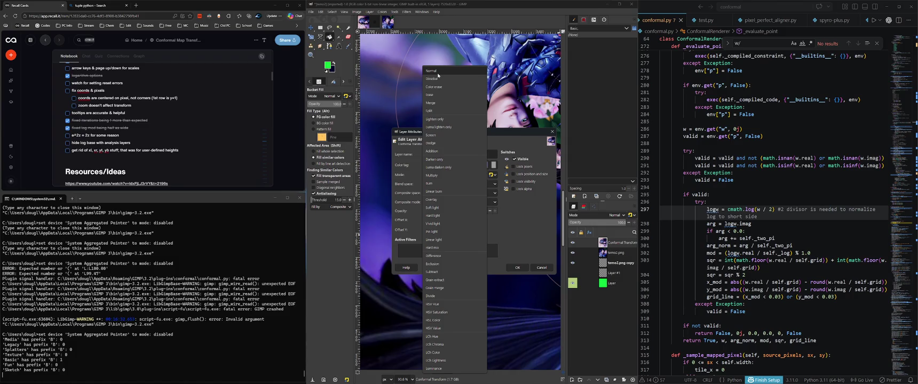
left_click(438, 75)
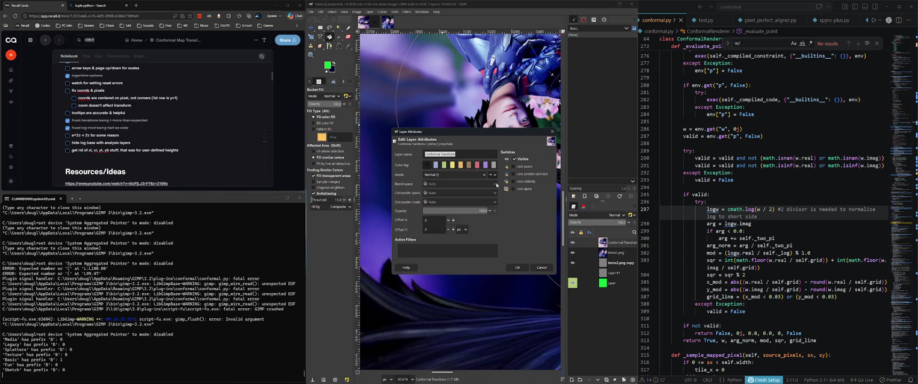
left_click(494, 175)
left_click(478, 193)
left_click(518, 215)
left_click(304, 374)
left_click(483, 211)
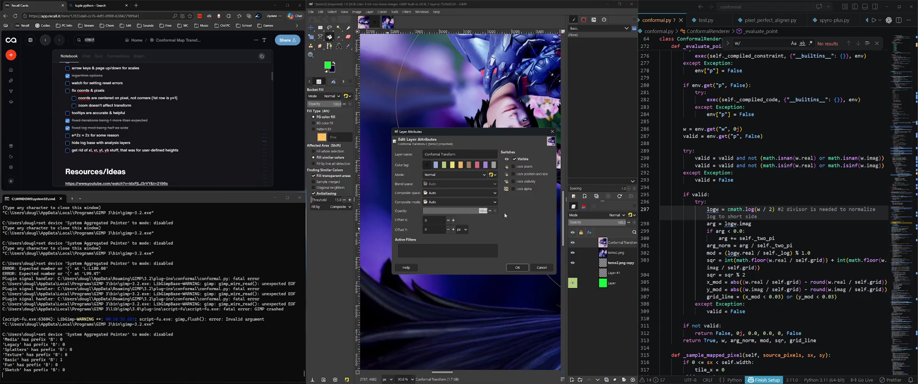
left_click(552, 131)
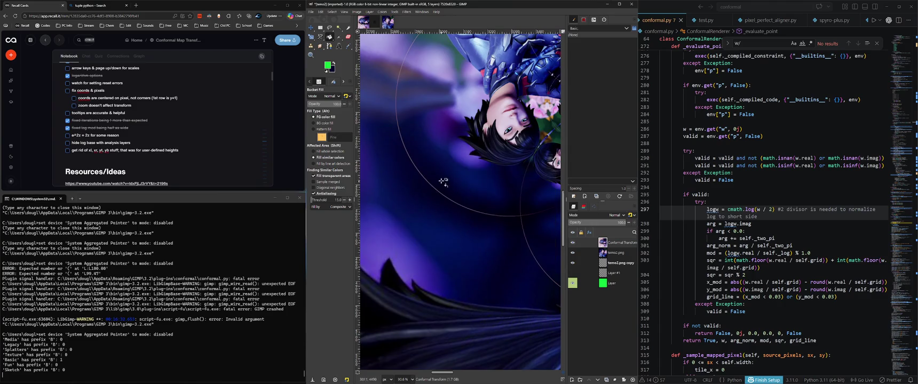
scroll(460, 217, "up", 5)
scroll(442, 240, "down", 1)
scroll(432, 256, "down", 2)
scroll(422, 264, "down", 2)
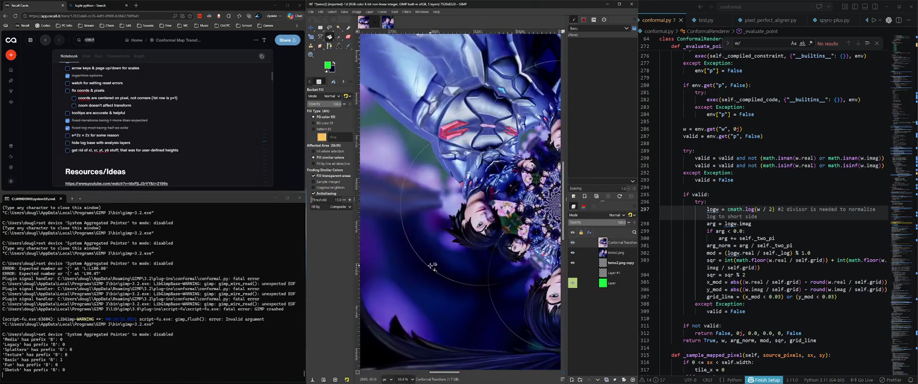
scroll(419, 264, "down", 3)
scroll(456, 217, "down", 3)
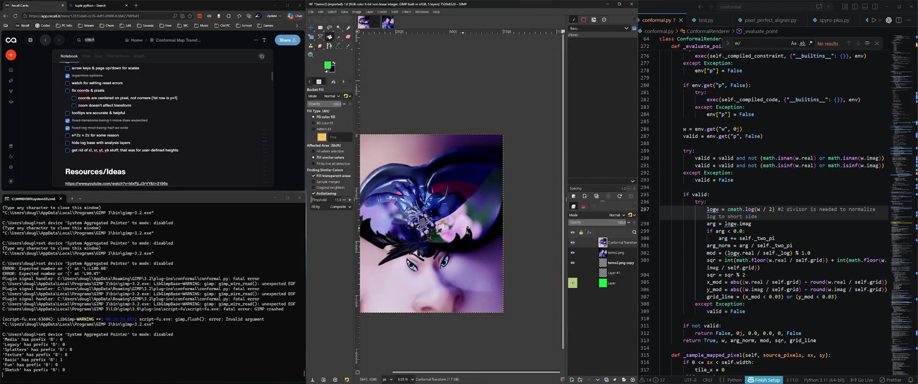
left_click(619, 4)
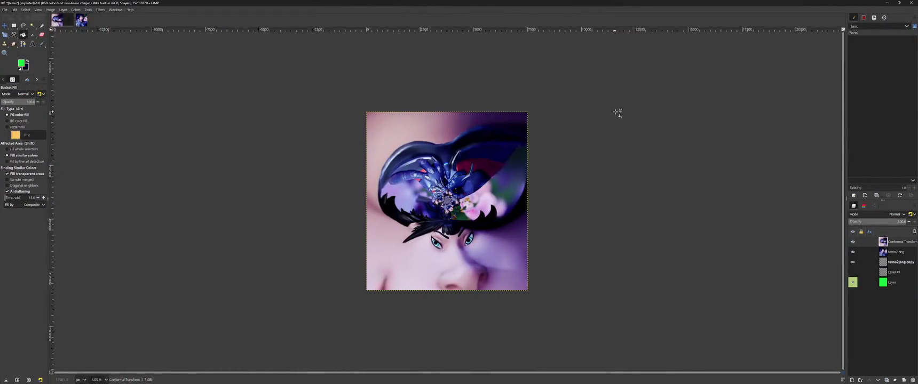
scroll(617, 112, "up", 2)
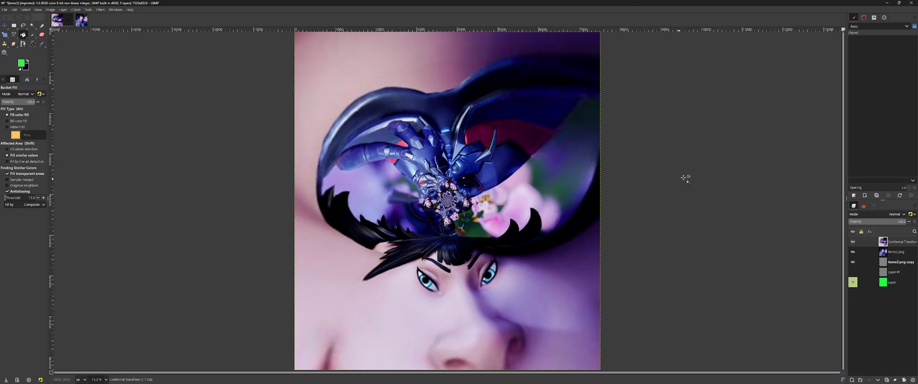
key("super+Down")
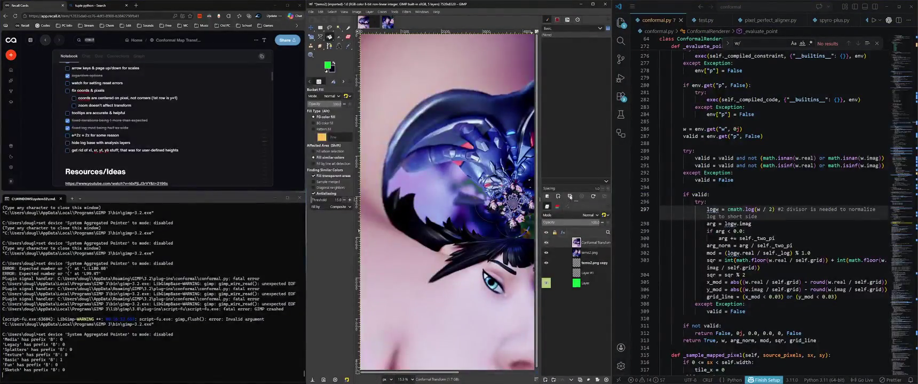
Zoom around the warped portrait on the GIMP canvas
scroll(767, 215, "down", 10)
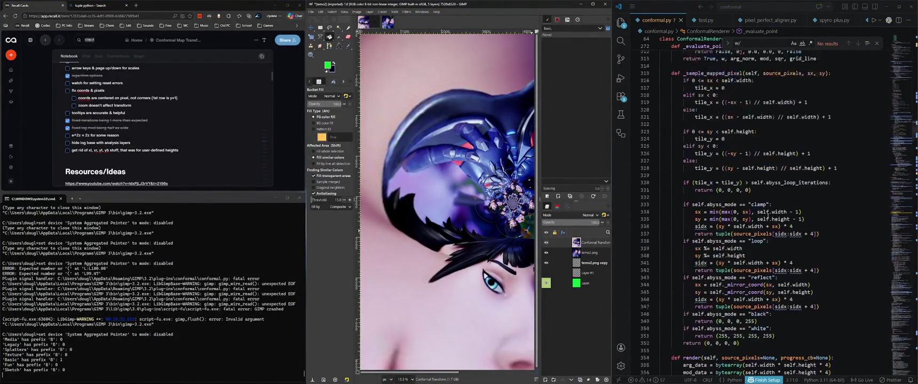
scroll(766, 215, "down", 3)
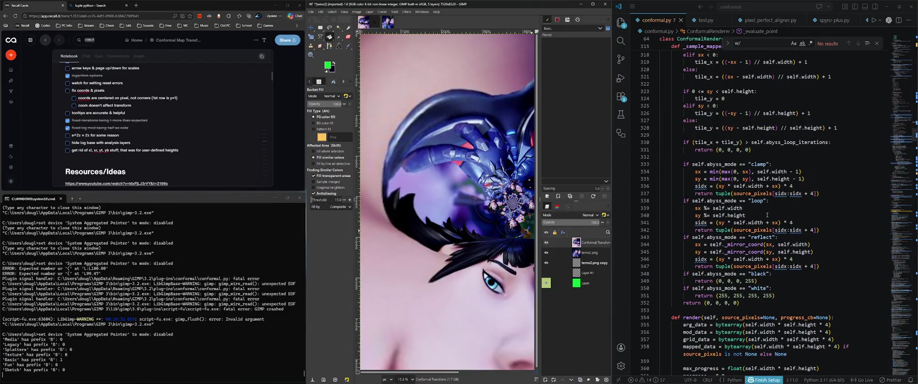
scroll(448, 264, "up", 3)
scroll(424, 259, "up", 3)
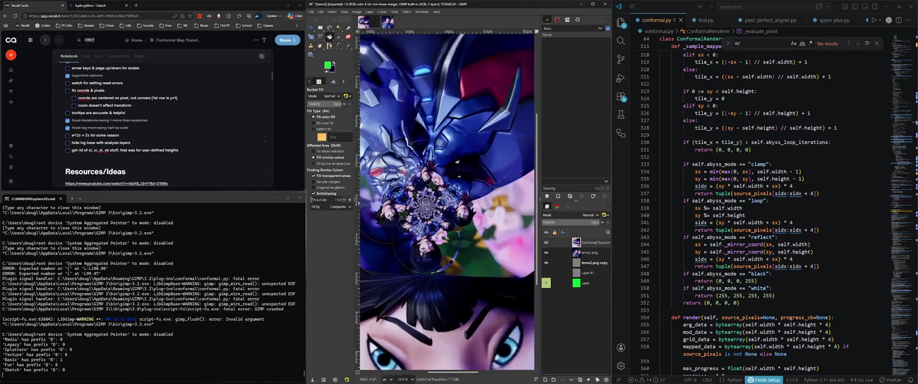
scroll(427, 205, "up", 1)
scroll(427, 204, "up", 1)
scroll(429, 218, "up", 1)
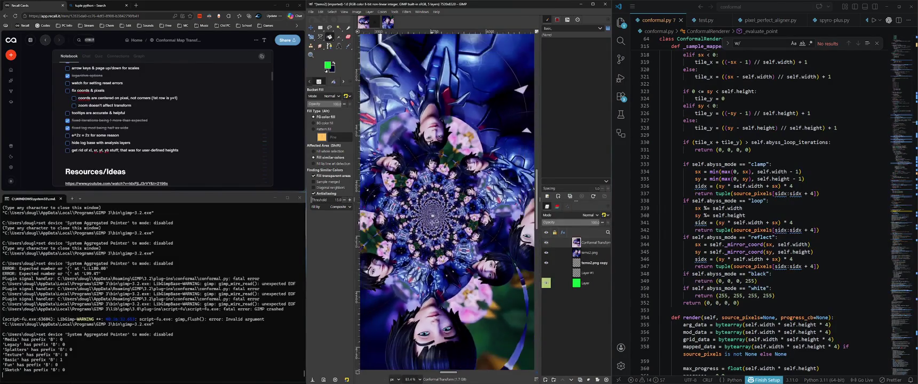
Scroll conformal.py in VS Code down to the abyss-mode code
left_click(673, 8)
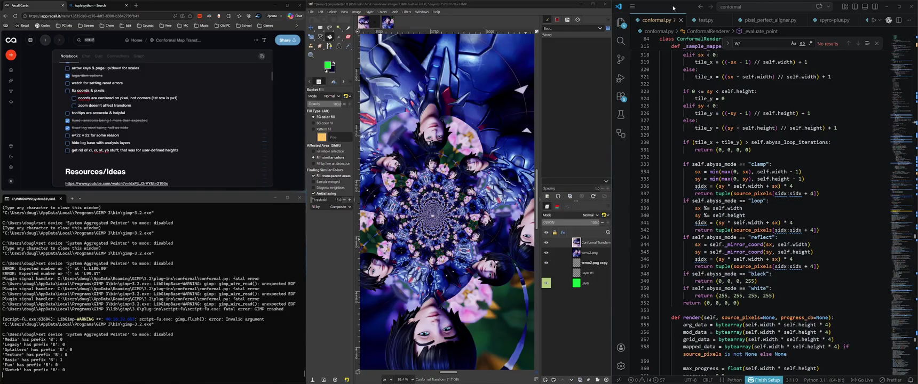
scroll(767, 271, "down", 9)
scroll(767, 271, "down", 9)
scroll(767, 270, "down", 10)
scroll(767, 271, "down", 10)
scroll(766, 277, "down", 10)
scroll(764, 284, "down", 10)
scroll(763, 284, "down", 9)
scroll(763, 284, "down", 9)
Review the dialog code around line 503 and row += 1, then maximize GIMP
left_click(806, 287)
scroll(806, 288, "up", 3)
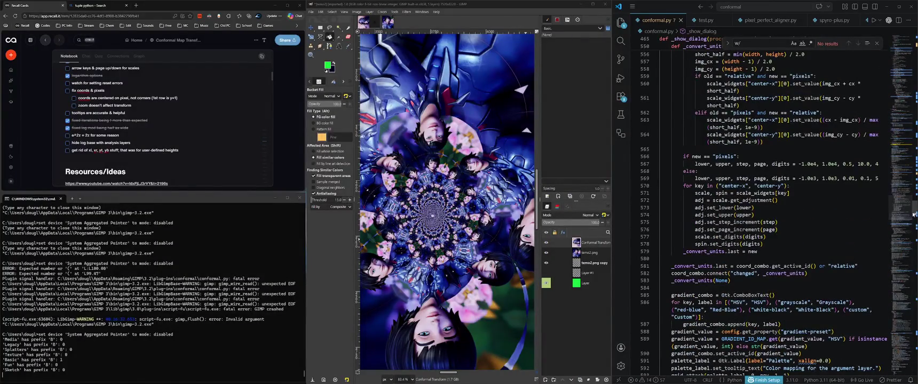
scroll(913, 184, "up", 10)
scroll(816, 191, "down", 1)
left_click(817, 191)
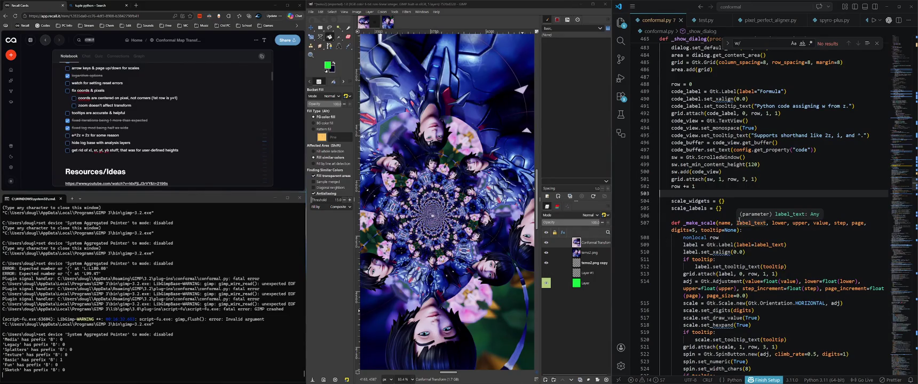
left_click(752, 189)
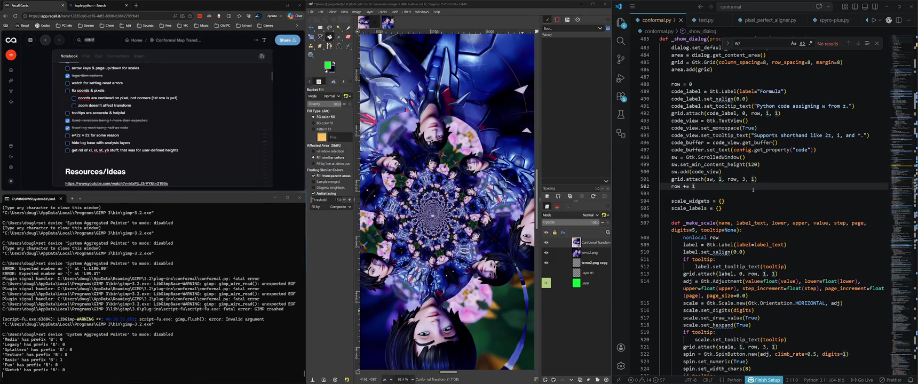
left_click(592, 4)
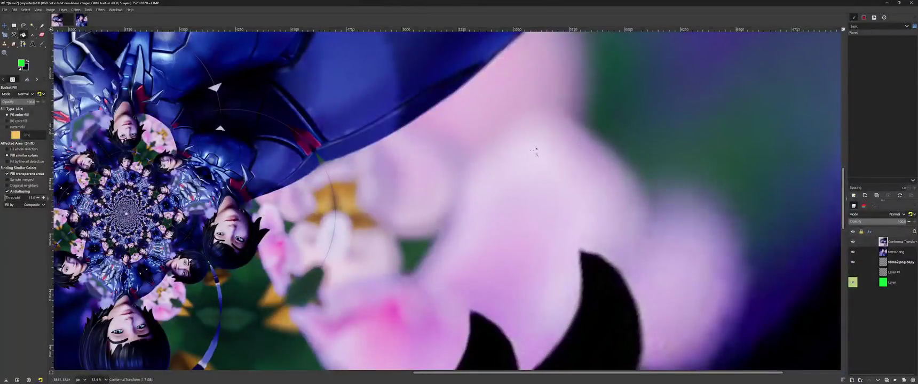
Hide the Conformal Transform layer and close the warped image, discarding its changes
scroll(504, 156, "down", 2)
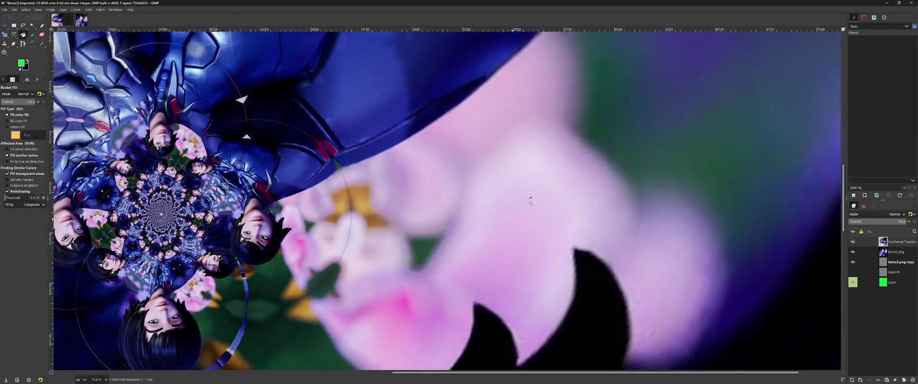
scroll(503, 156, "down", 2)
scroll(462, 218, "down", 2)
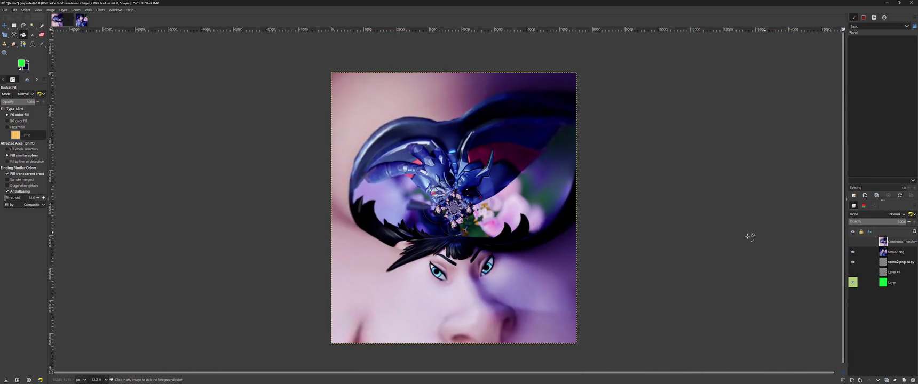
key("ctrl+z")
left_click(68, 21)
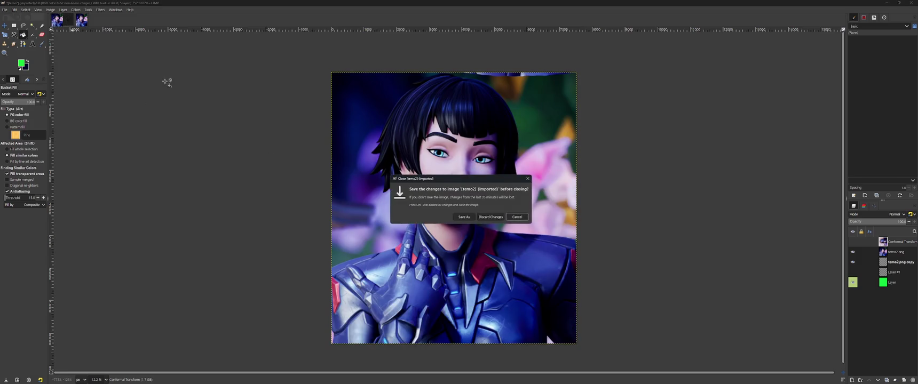
left_click(496, 219)
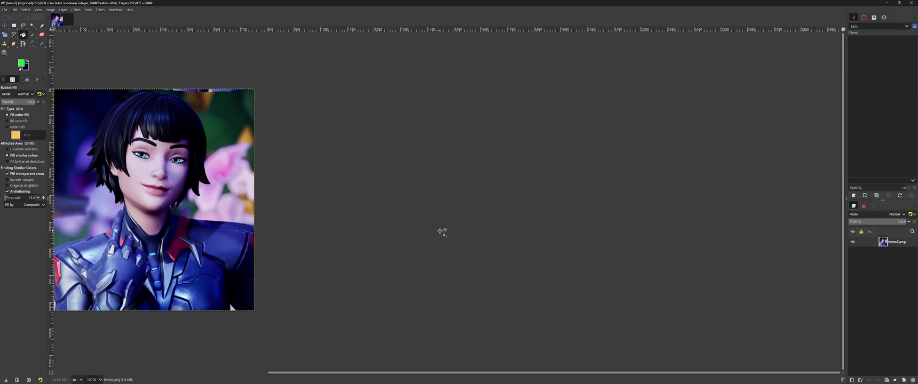
left_click(100, 10)
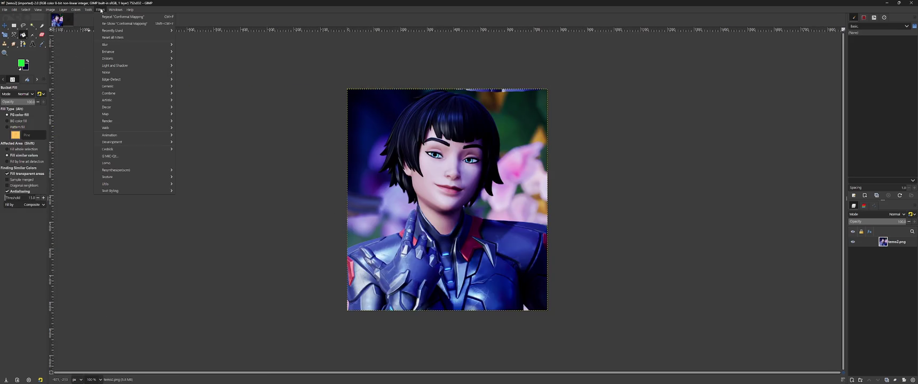
Re-show Conformal Mapping, replace the formula after w = by typing 'e', and render
left_click(219, 93)
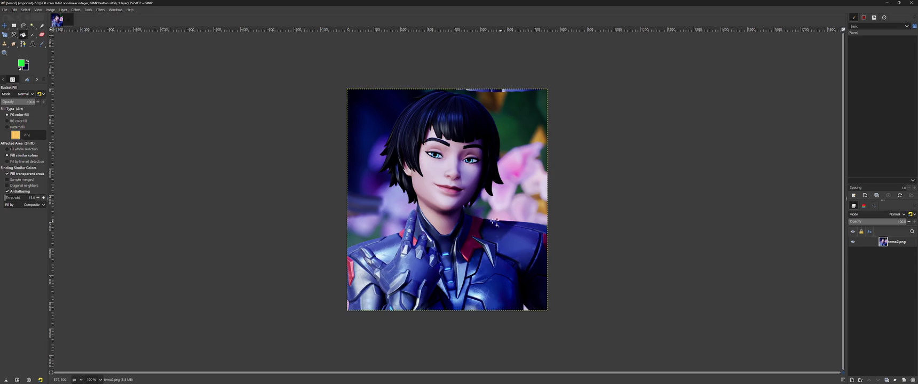
left_click_drag(134, 90, 128, 90)
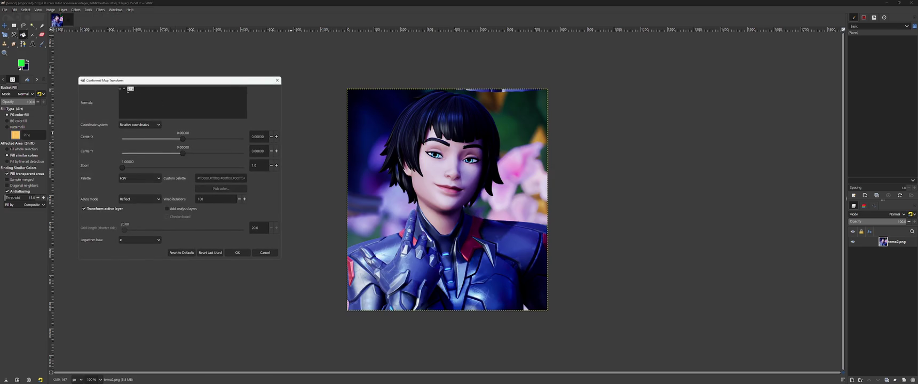
type("e")
left_click(237, 253)
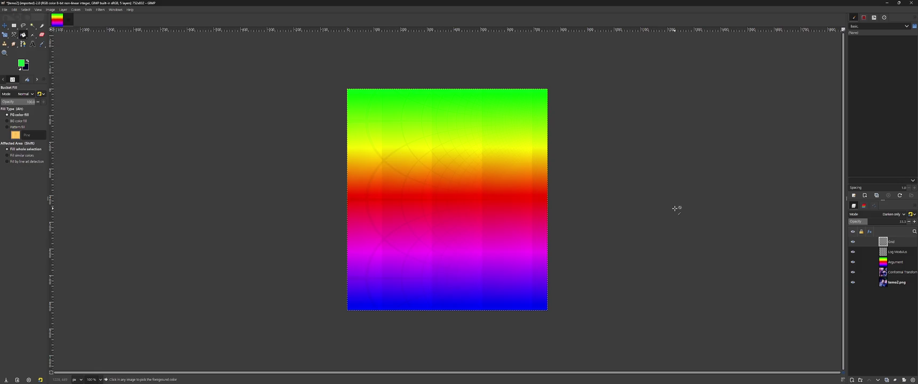
Fit the image to the window, set Grid layer opacity to about 66.9, then hide it
key("ctrl+shift+j")
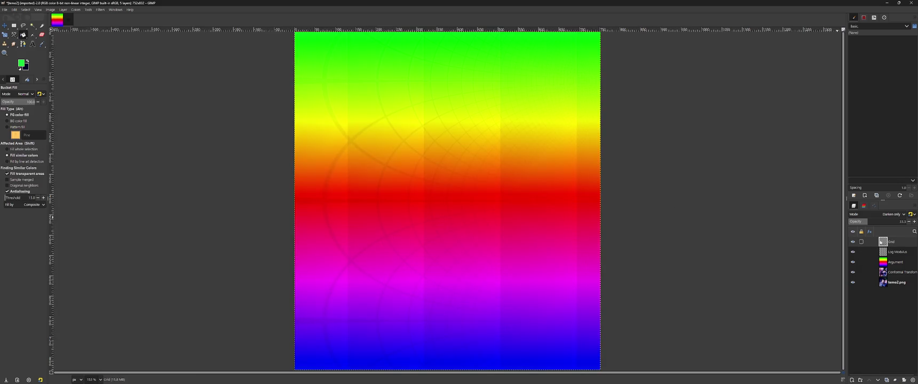
double_click(883, 243)
left_click(441, 209)
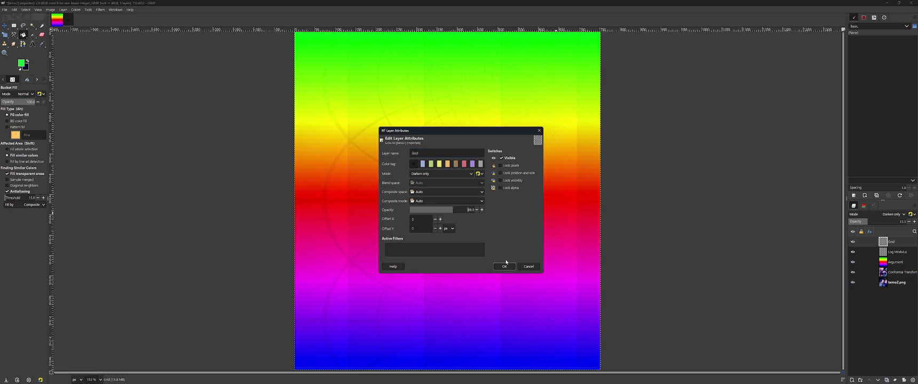
left_click(501, 263)
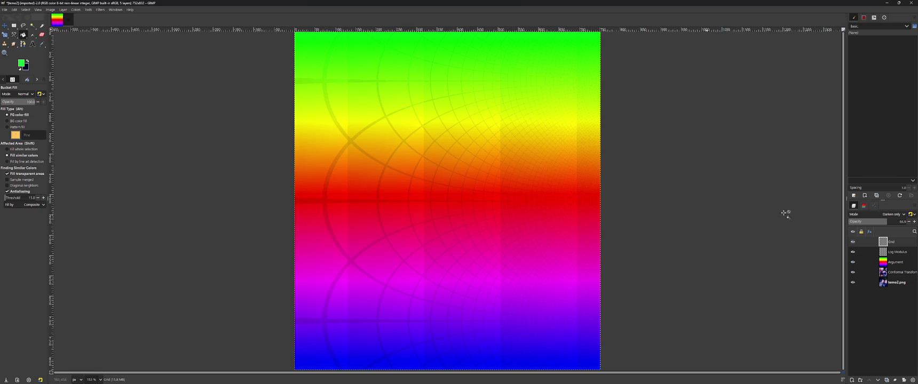
left_click(852, 242)
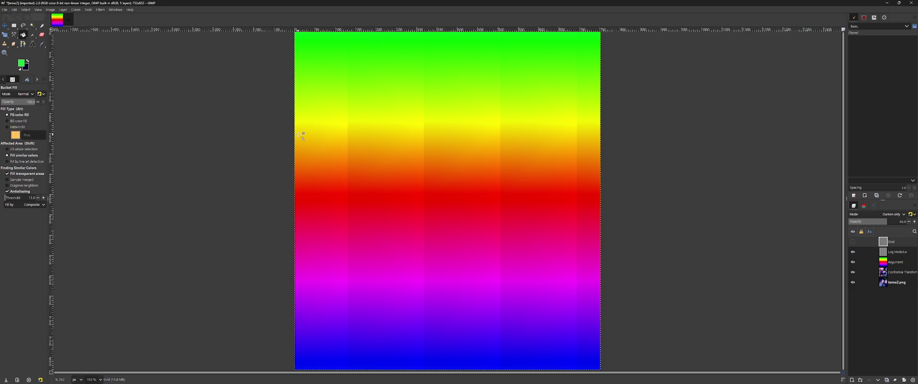
Hide the Log Modulus and Argument layers to view the original photo
left_click(851, 253)
left_click(852, 262)
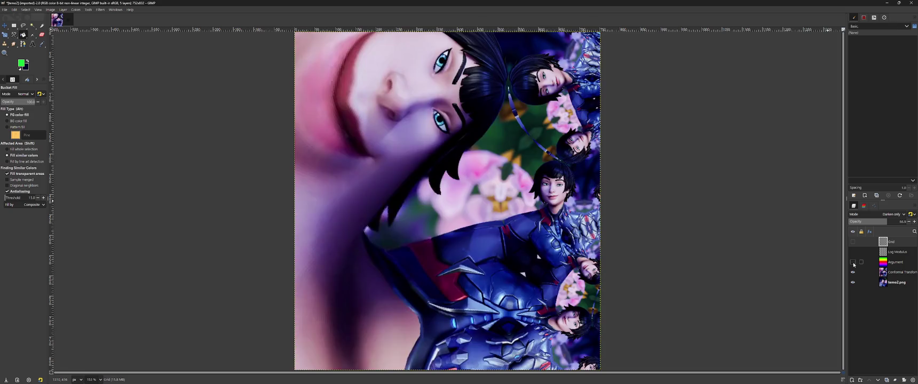
scroll(506, 241, "down", 3)
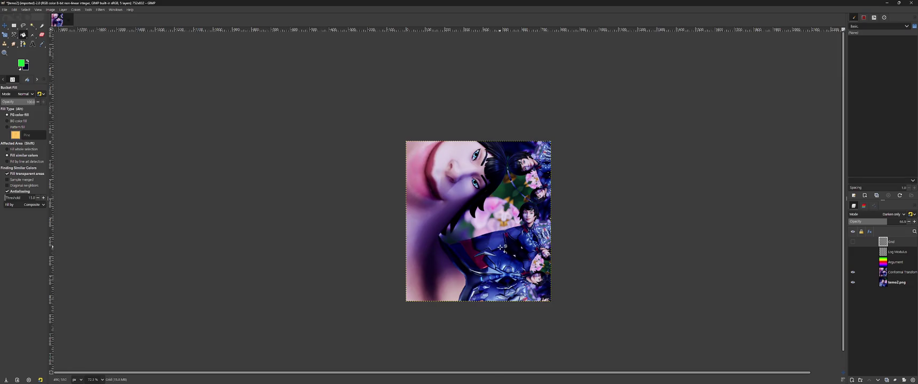
scroll(501, 246, "up", 3)
scroll(391, 231, "down", 1)
scroll(434, 228, "up", 1)
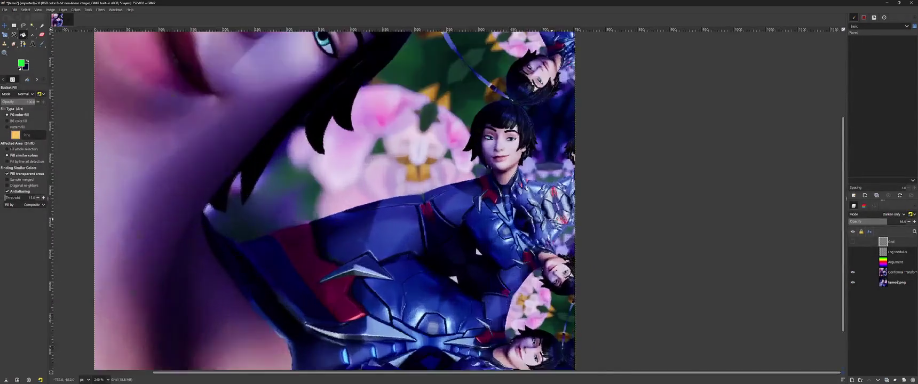
scroll(507, 267, "up", 1)
scroll(558, 301, "up", 1)
scroll(558, 302, "down", 1)
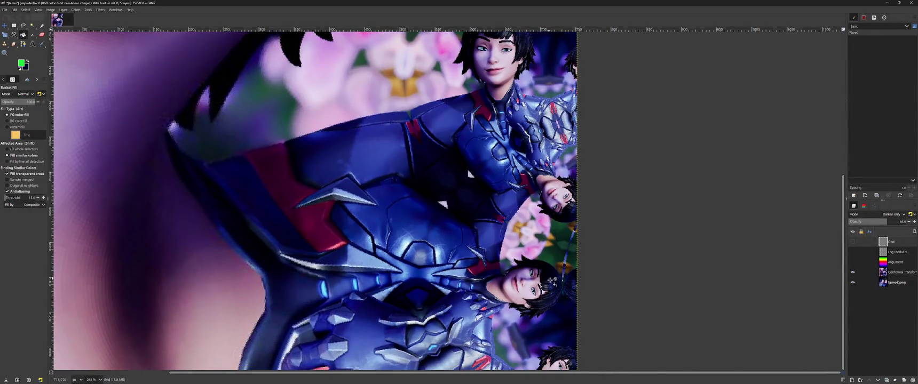
scroll(555, 282, "down", 2)
scroll(555, 281, "down", 1)
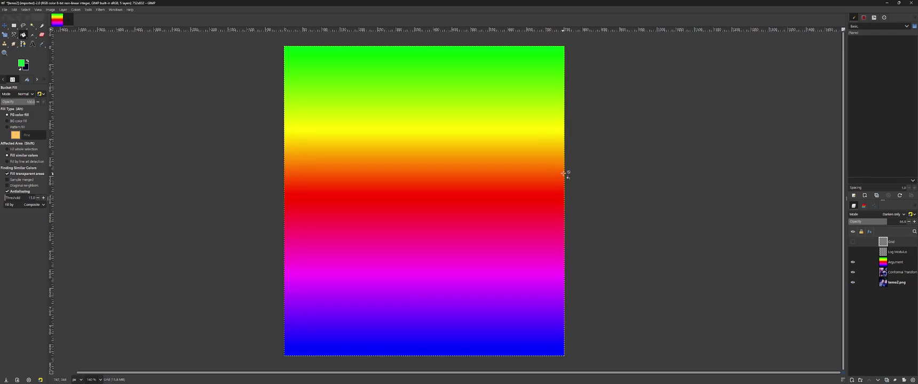
Bring up the Conformal Map Transform settings again with Shift+Ctrl+F
left_click(103, 11)
key("Escape")
key("shift+ctrl+f")
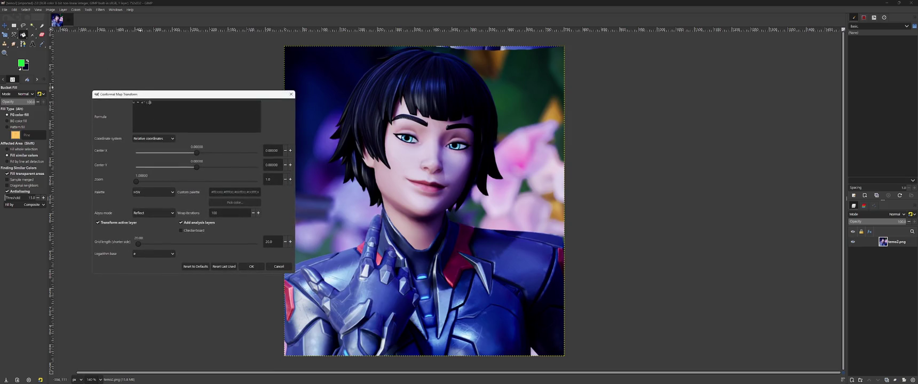
Render the transform into fresh layers, then hide the Grid, Log Modulus and Argument layers
left_click(252, 266)
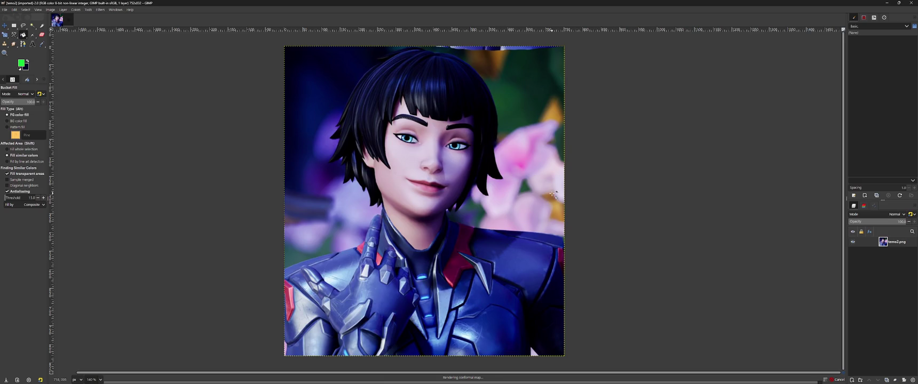
left_click(853, 243)
left_click(853, 252)
left_click(852, 261)
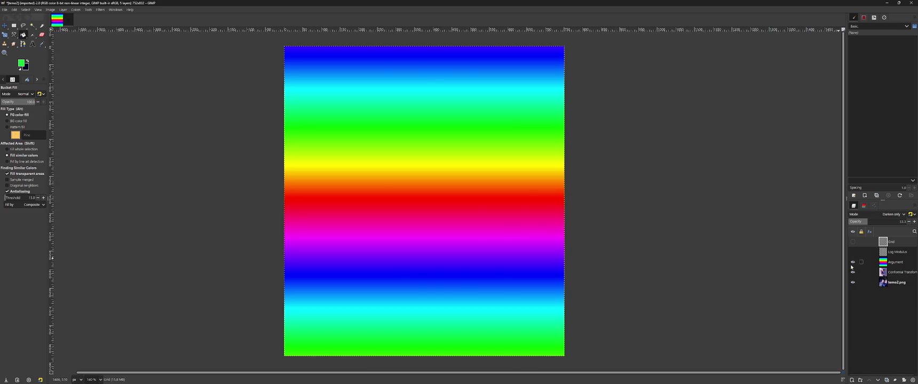
Hide the Argument layer, inspect the spiral-warped portrait, and select the Conformal Transform layer
left_click(852, 261)
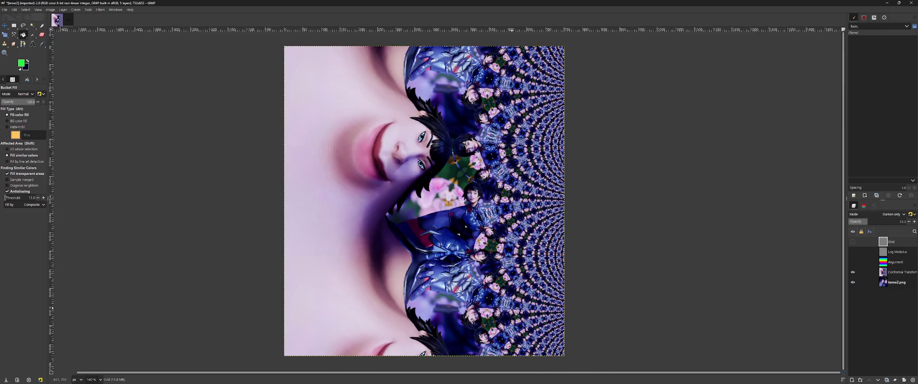
scroll(511, 308, "up", 1)
scroll(511, 307, "up", 1)
scroll(511, 308, "up", 1)
scroll(511, 308, "up", 1)
scroll(511, 308, "up", 2)
scroll(511, 308, "up", 2)
scroll(511, 308, "up", 2)
scroll(511, 307, "up", 2)
scroll(511, 308, "up", 3)
scroll(511, 308, "up", 3)
scroll(511, 308, "up", 3)
scroll(366, 257, "down", 3)
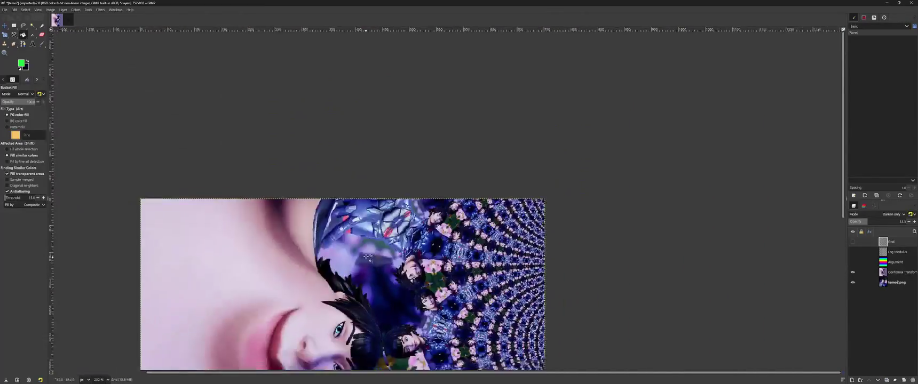
scroll(366, 257, "down", 2)
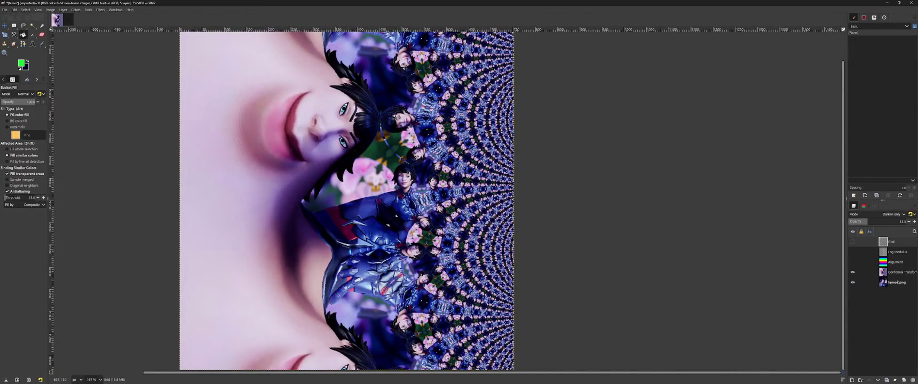
scroll(469, 315, "down", 5)
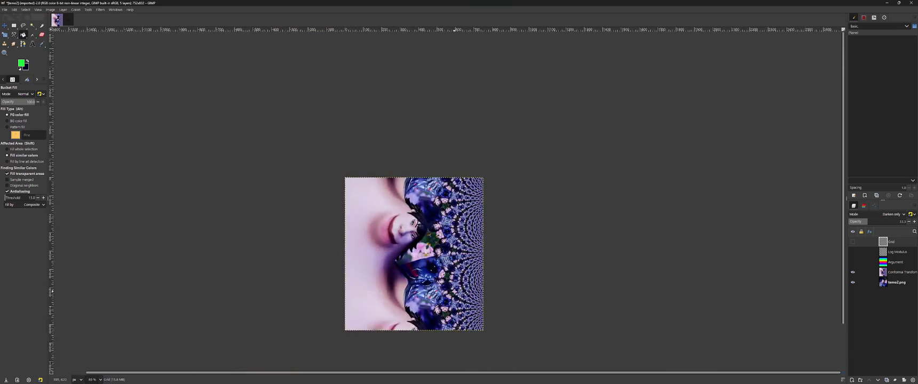
left_click(899, 272)
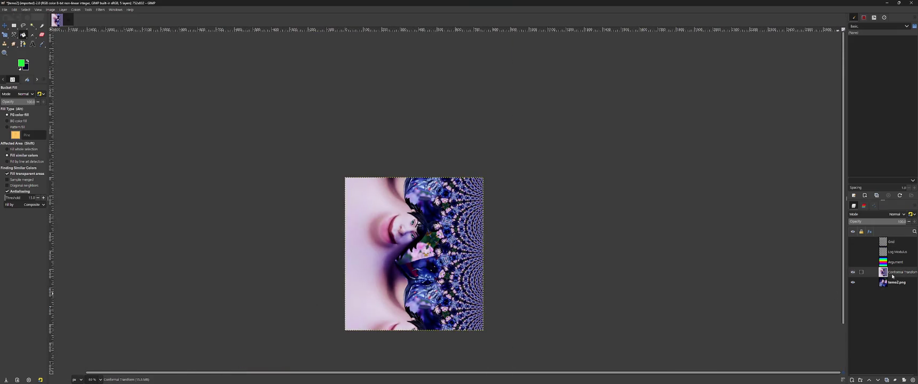
scroll(485, 276, "up", 3)
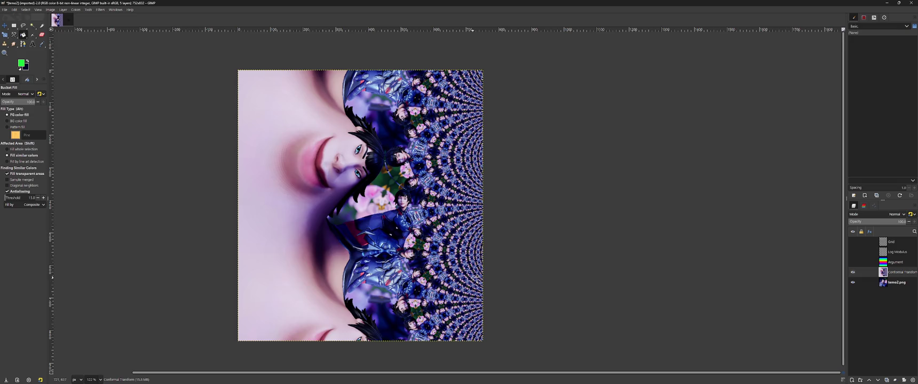
Re-show the Conformal Map Transform and render it with the formula w = log
left_click(99, 10)
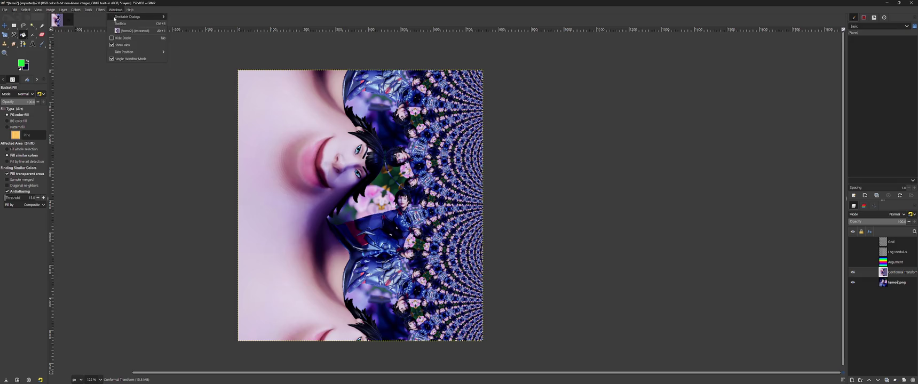
left_click(107, 25)
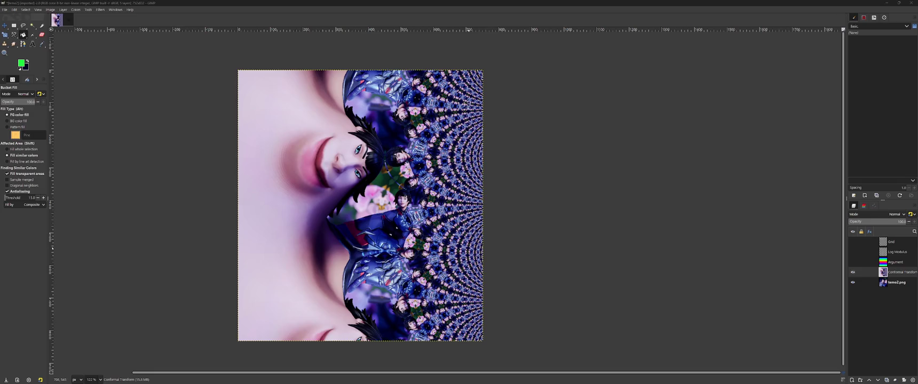
left_click_drag(58, 20, 132, 19)
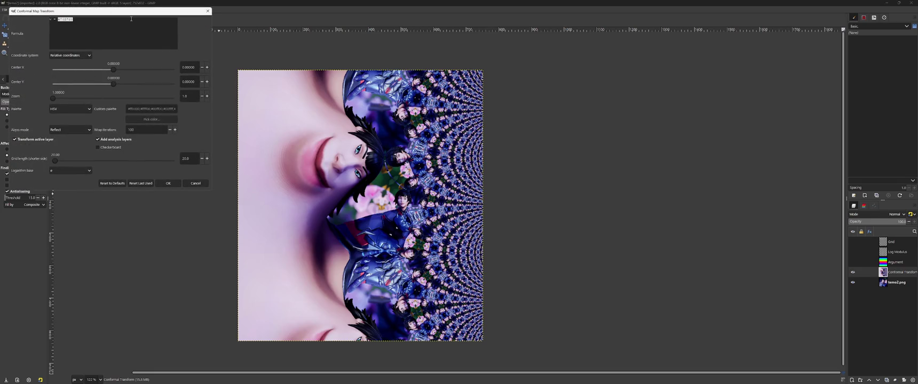
type("log(-z")
left_click(168, 183)
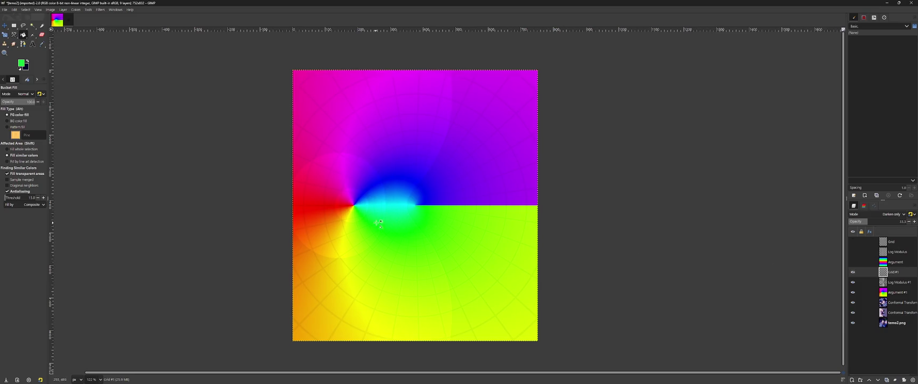
Hide Grid #1, Log Modulus #1 and Argument #1, inspect, then undo and un-maximize GIMP
left_click(853, 272)
left_click(853, 282)
left_click(853, 292)
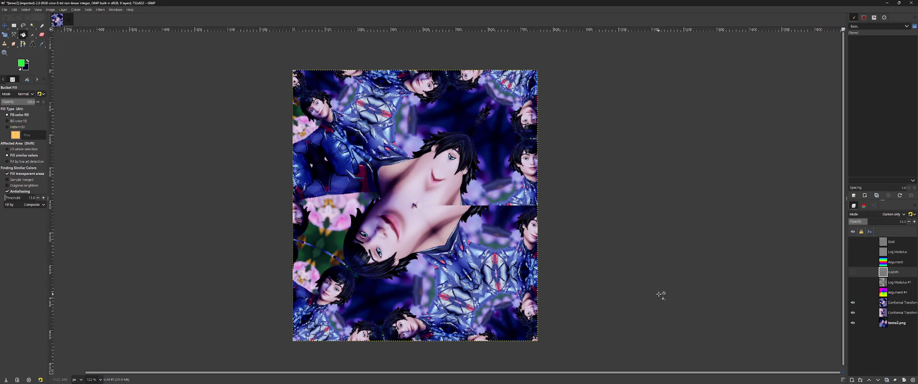
scroll(412, 193, "up", 3)
scroll(411, 193, "up", 3)
scroll(427, 208, "down", 7)
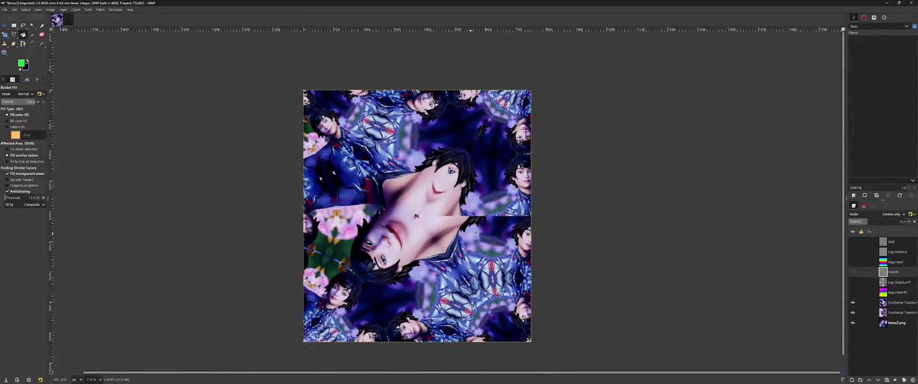
key("ctrl+z")
key("ctrl+z")
key("ctrl+z")
key("ctrl+z")
key("ctrl+z")
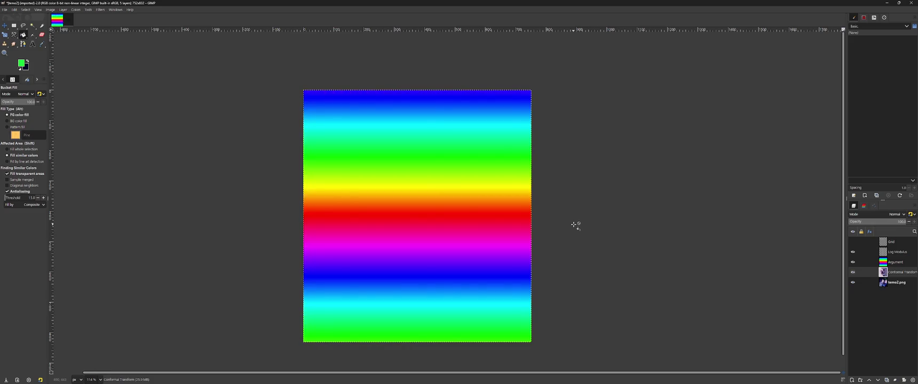
key("super+Down")
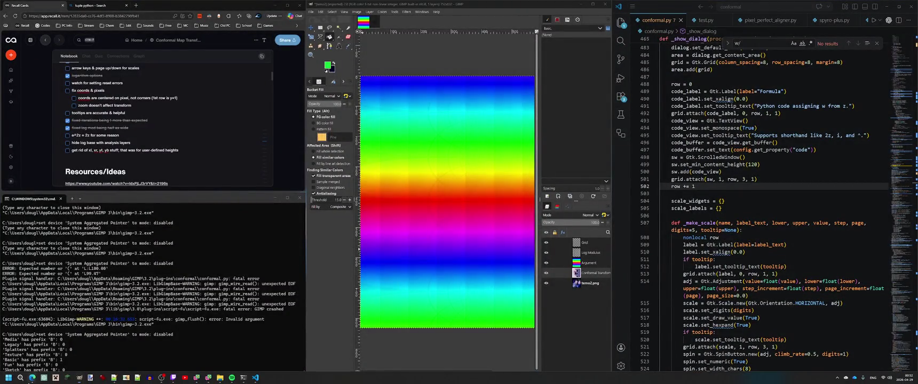
mouse_move(31, 378)
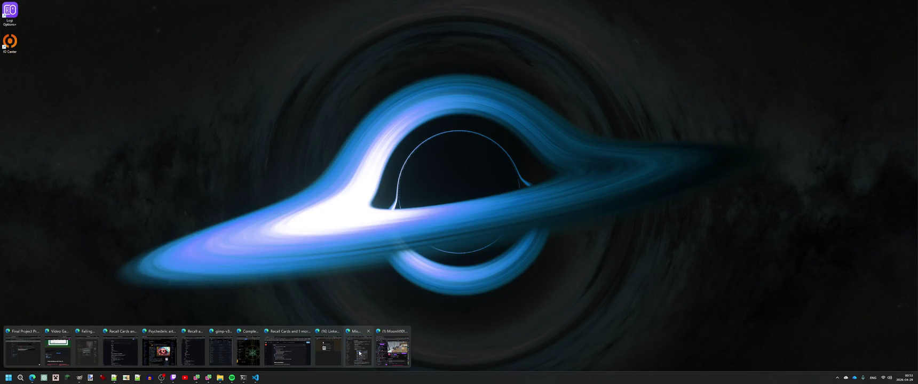
left_click(249, 350)
left_click(491, 6)
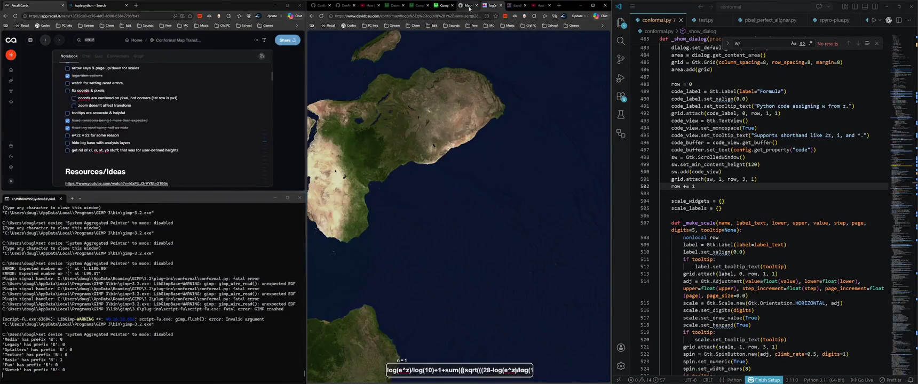
left_click(468, 6)
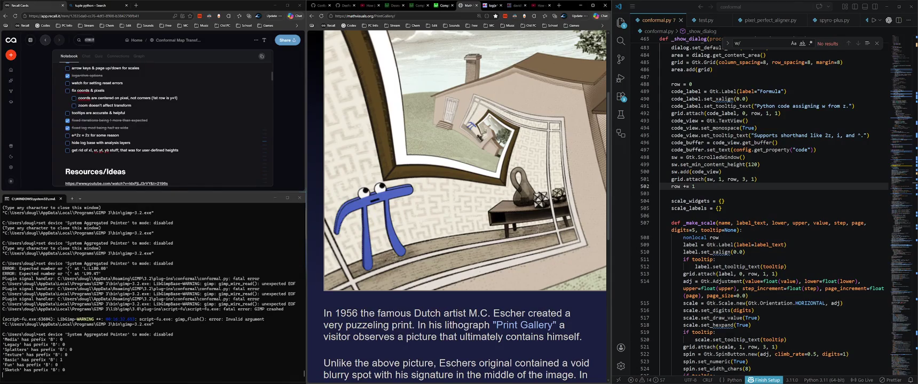
left_click(592, 6)
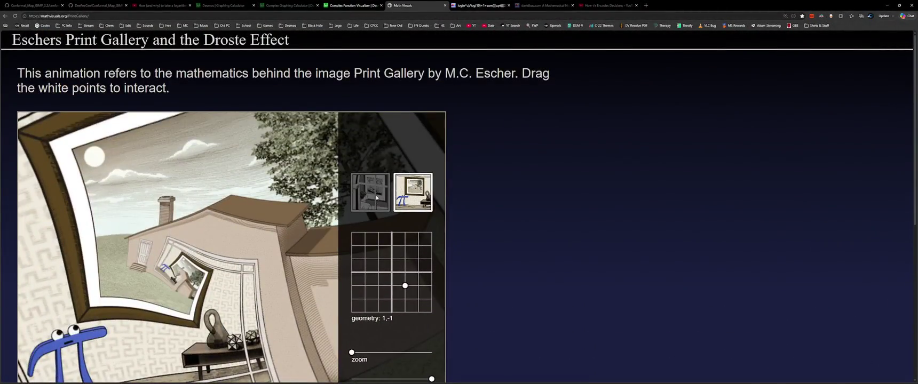
left_click(376, 198)
scroll(480, 171, "down", 5)
scroll(505, 156, "up", 5)
scroll(553, 244, "down", 1)
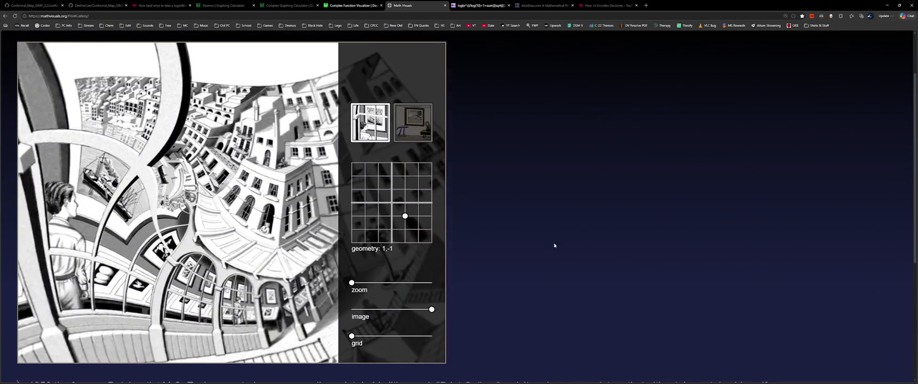
left_click(407, 123)
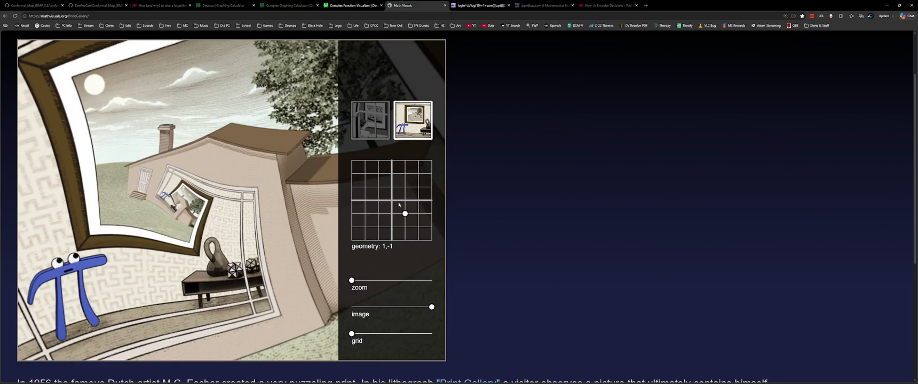
left_click(407, 203)
left_click(376, 132)
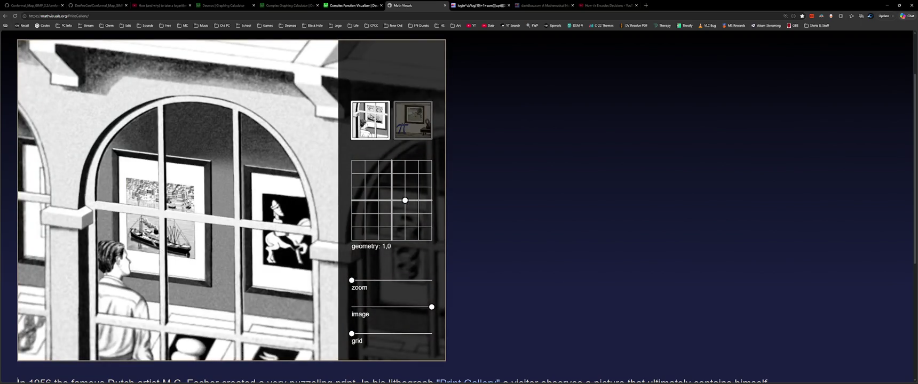
left_click(412, 123)
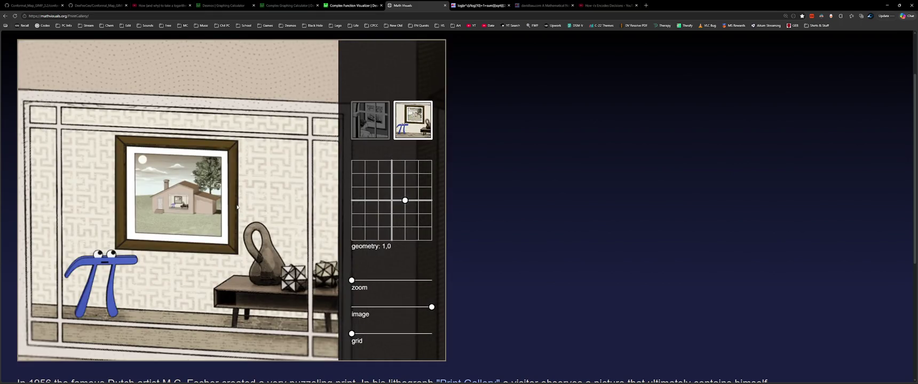
left_click(406, 213)
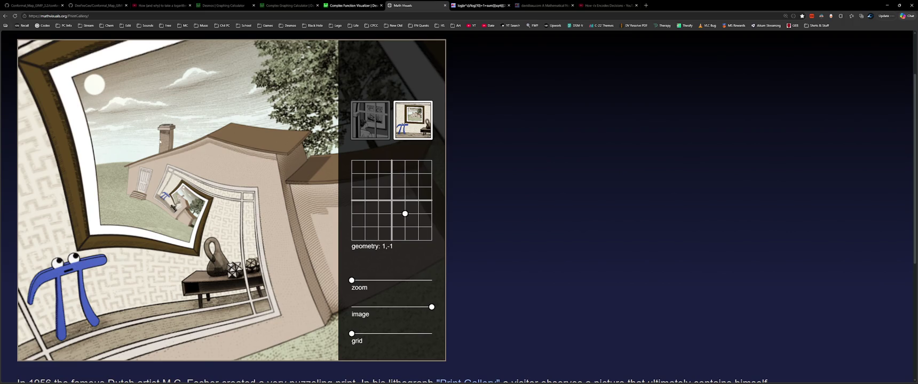
left_click(405, 228)
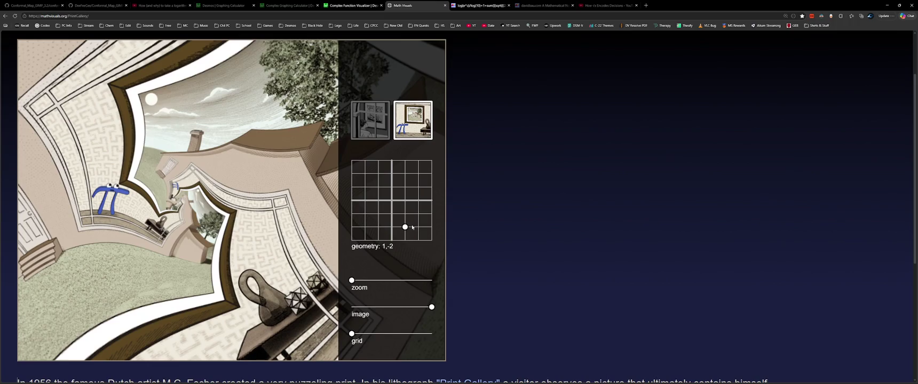
left_click(406, 240)
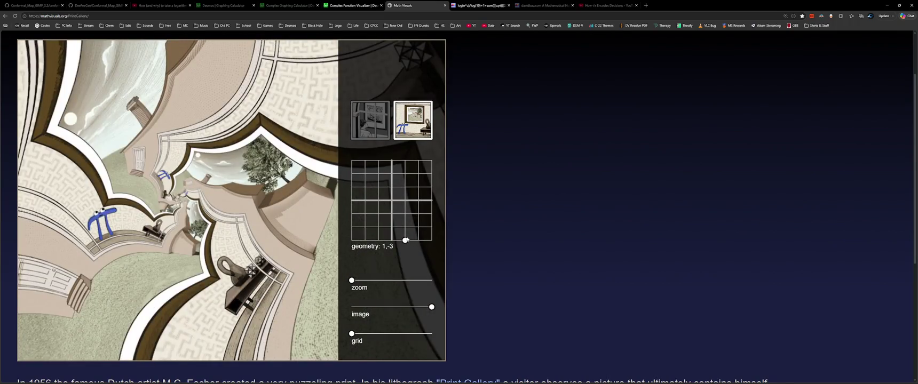
left_click_drag(418, 241, 348, 154)
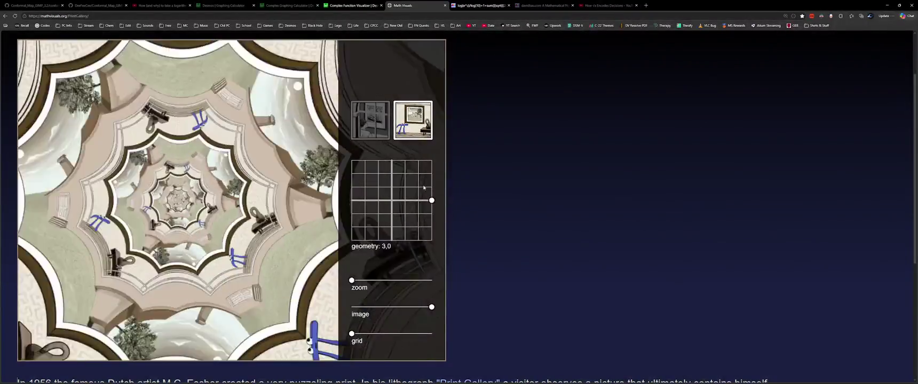
left_click(405, 214)
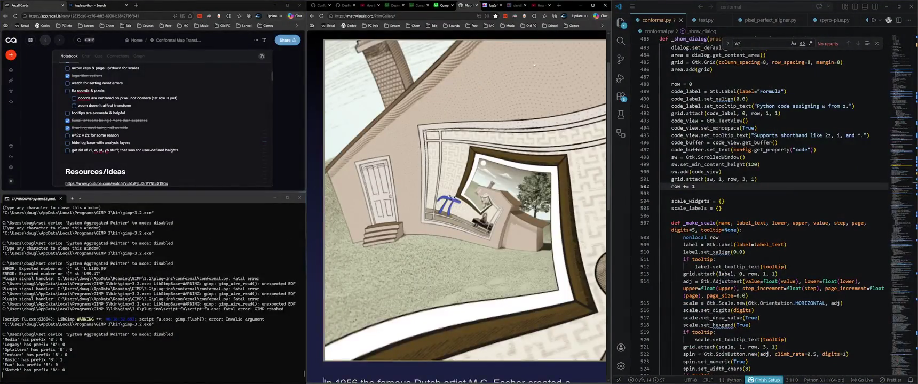
left_click(79, 378)
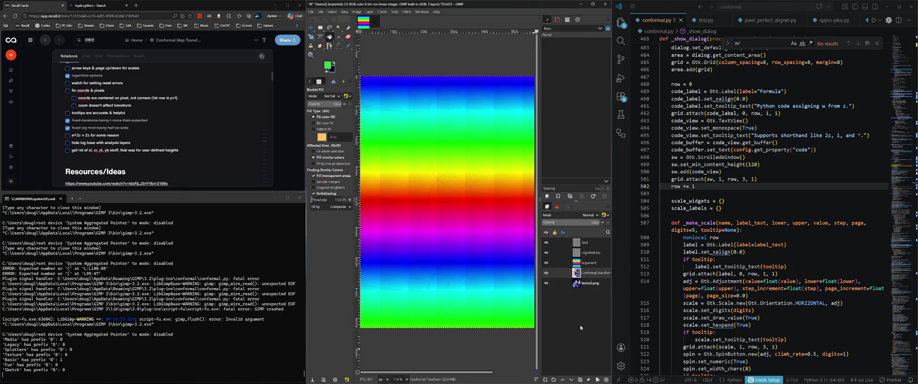
Maximize the GIMP window so the editor fills the screen
double_click(499, 10)
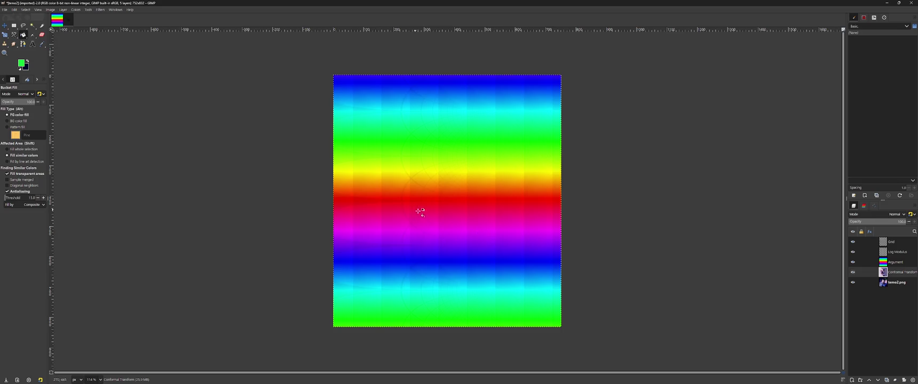
scroll(446, 209, "up", 4, "ctrl")
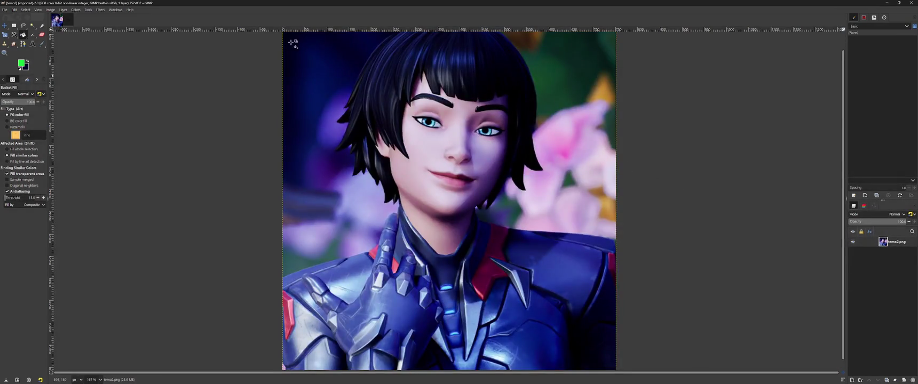
left_click(116, 10)
Replace the log(-z) formula with w = z, render it, and compare with the original photo
left_click(100, 9)
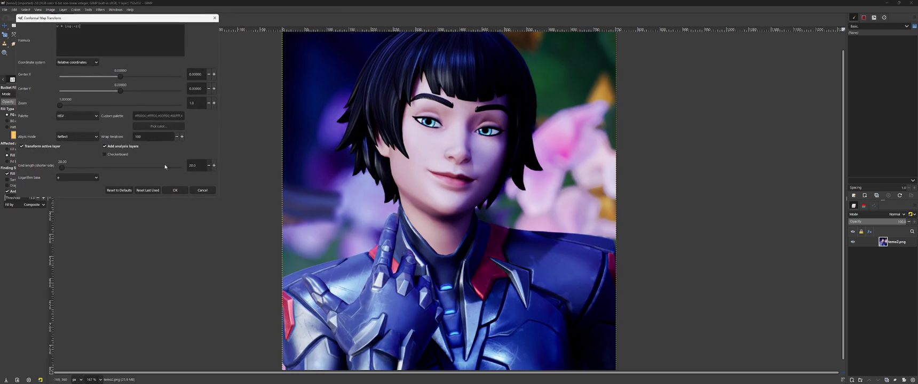
key("ctrl+a")
type("z")
left_click(175, 190)
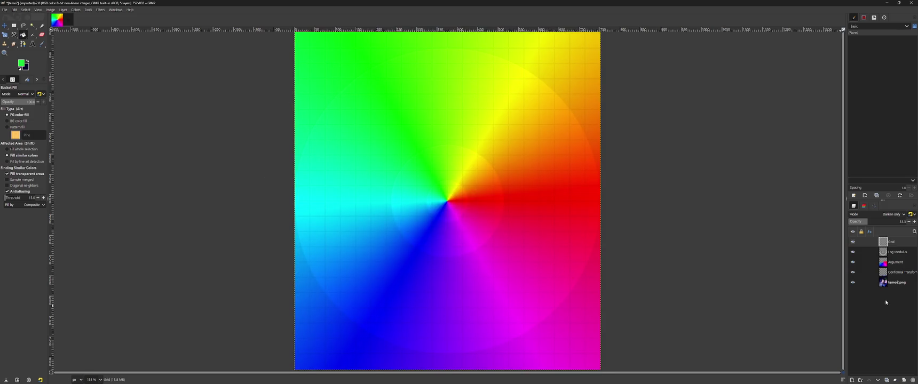
left_click(852, 262)
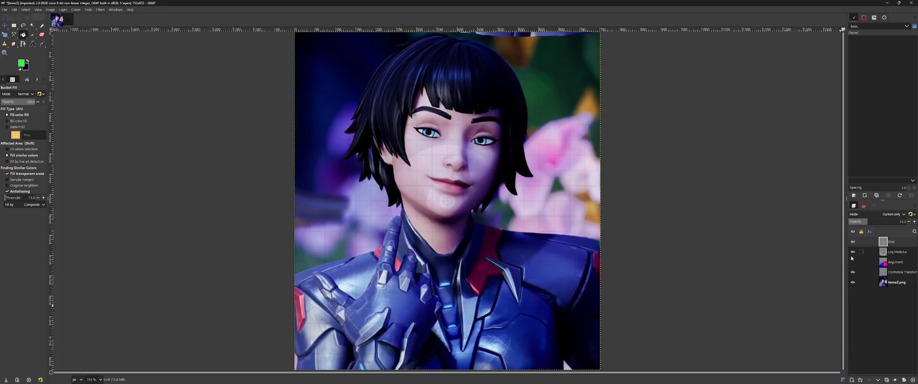
left_click(852, 262)
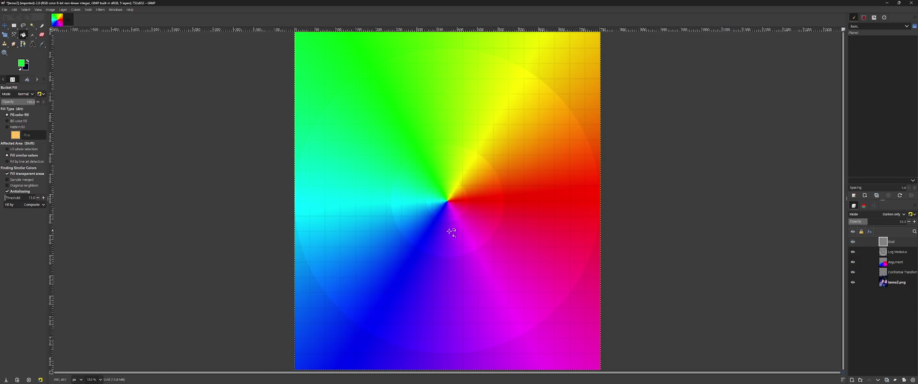
left_click(852, 242)
key("v")
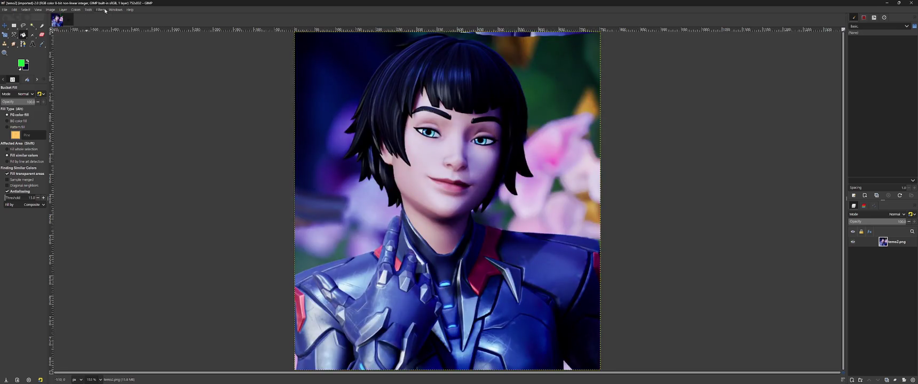
Re-render the conformal map with a chosen logarithm base, then hide Log Modulus and Grid
left_click(101, 9)
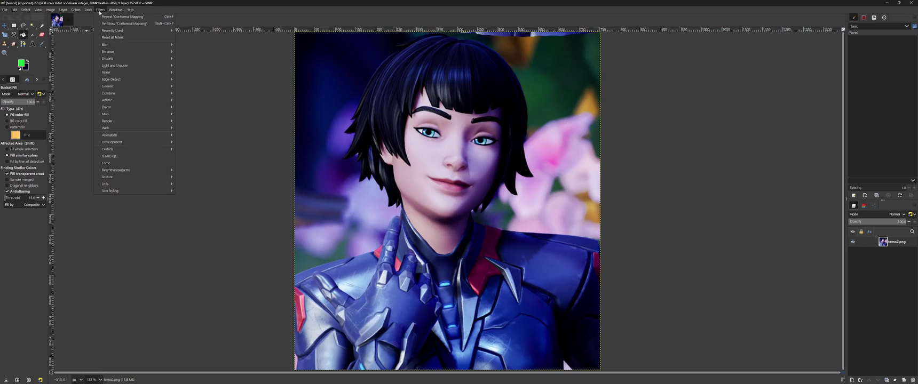
left_click(353, 215)
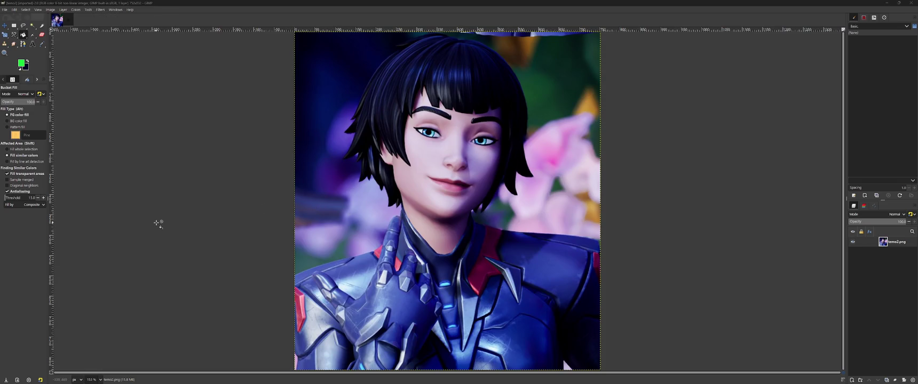
left_click(76, 186)
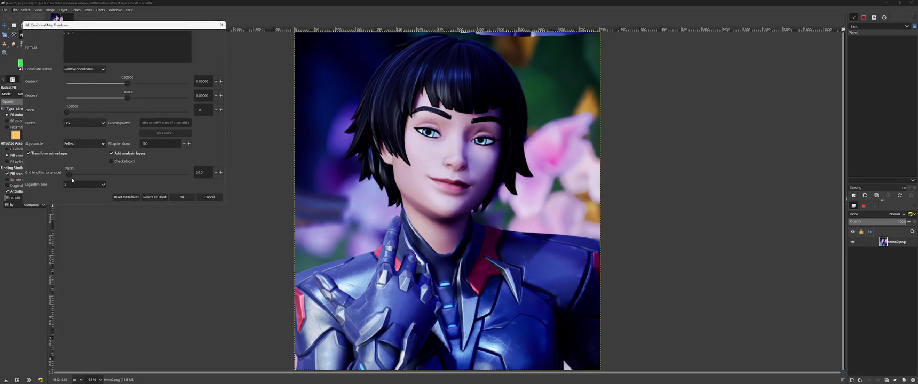
left_click(181, 196)
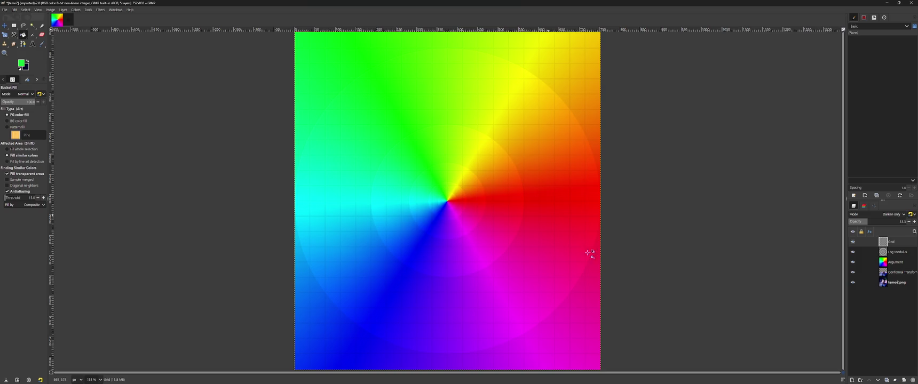
left_click(853, 252)
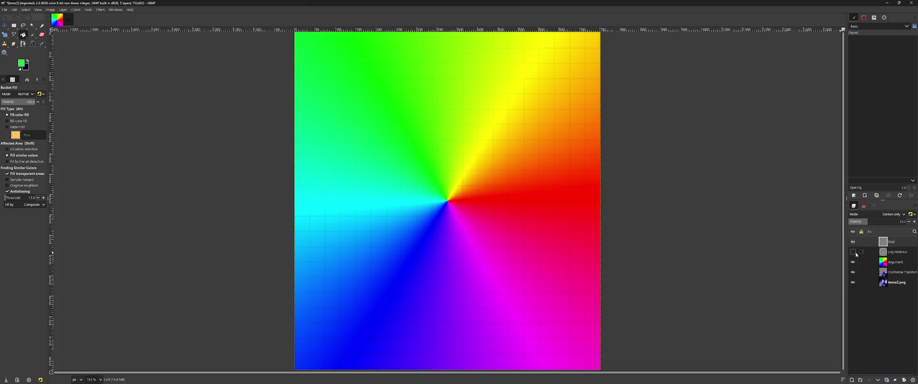
left_click(852, 242)
Start a new Features Wanted item below localization, typing 'customizable'
key("super+Down")
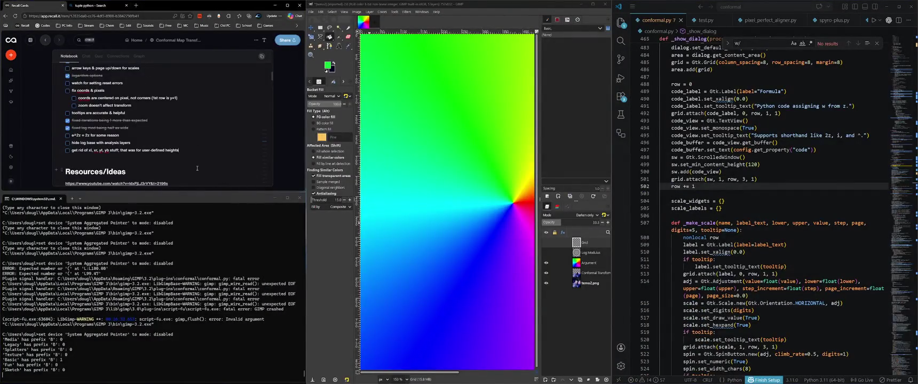
scroll(197, 169, "up", 5)
left_click(132, 124)
key("Return")
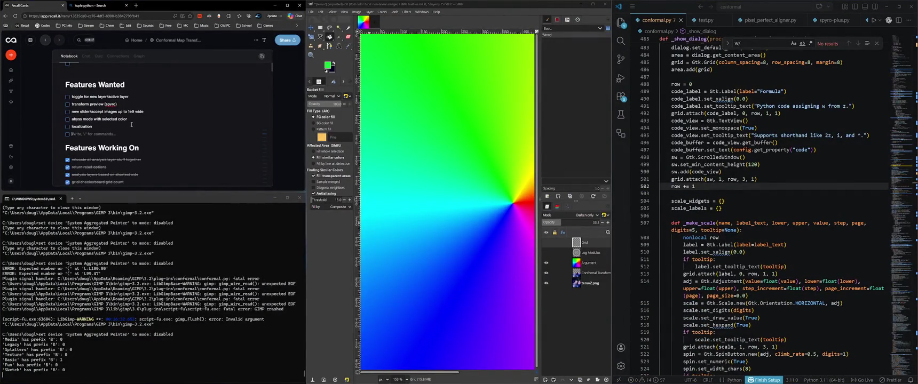
type("customizable")
Type 'dolo' in the notebook, then search the notebook for 'domain'
scroll(271, 77, "down", 2)
scroll(271, 77, "down", 2)
scroll(271, 78, "down", 2)
left_click_drag(271, 77, 267, 62)
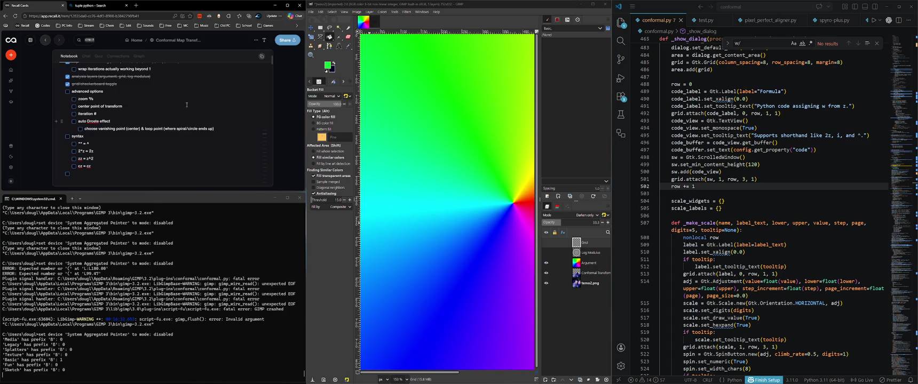
scroll(93, 143, "down", 3)
scroll(93, 143, "down", 1)
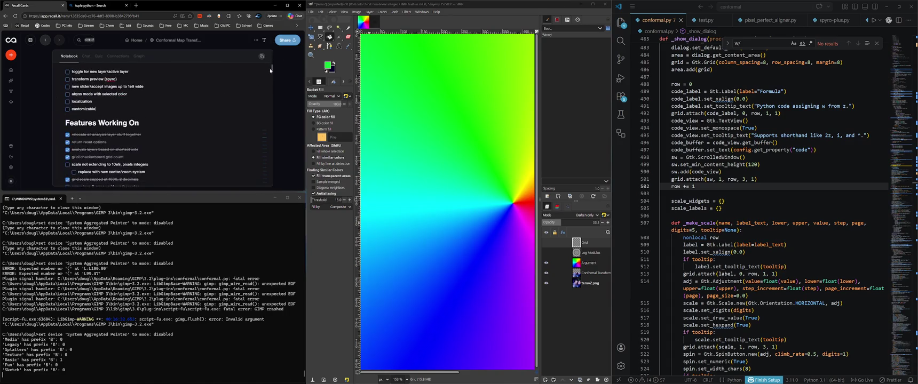
type("d")
type("olo")
key("ctrl+f")
type("domainn")
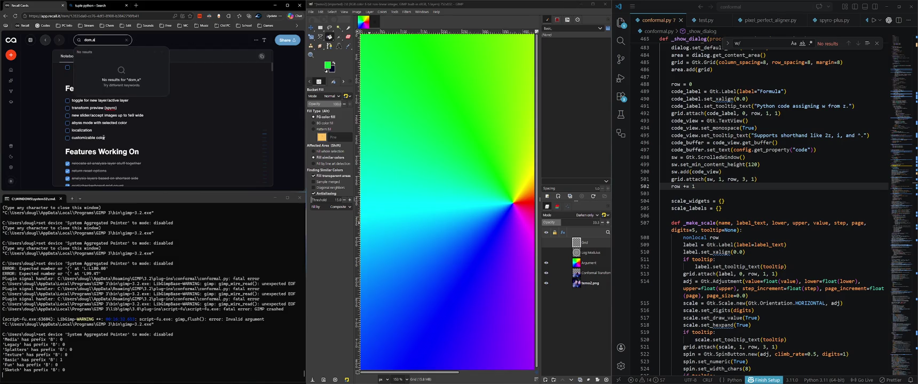
key("BackSpace")
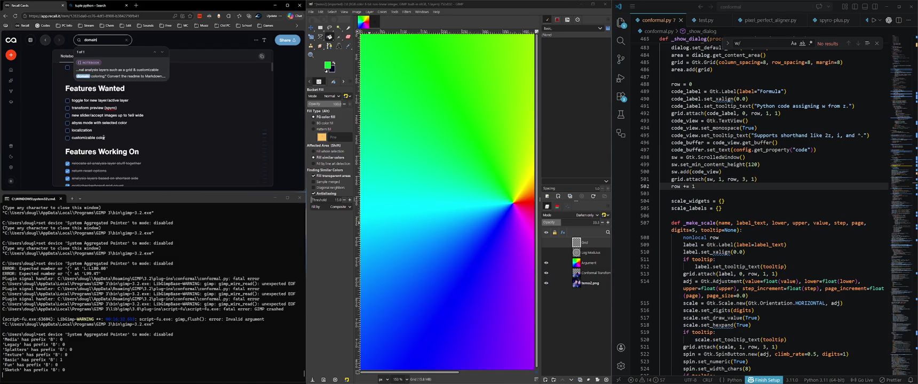
key("Return")
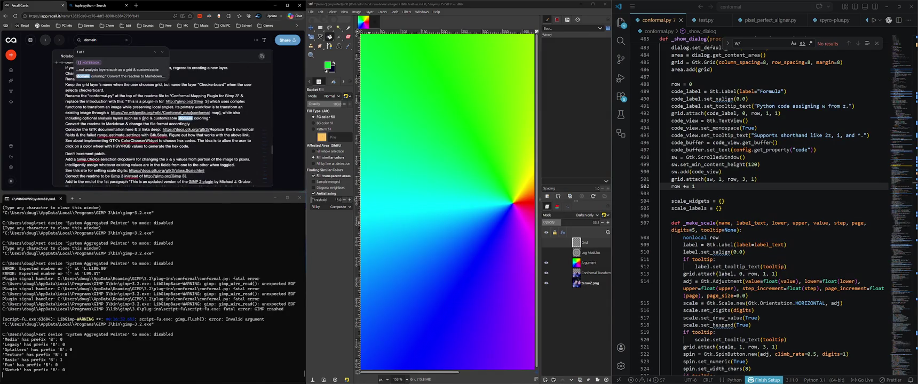
key("Escape")
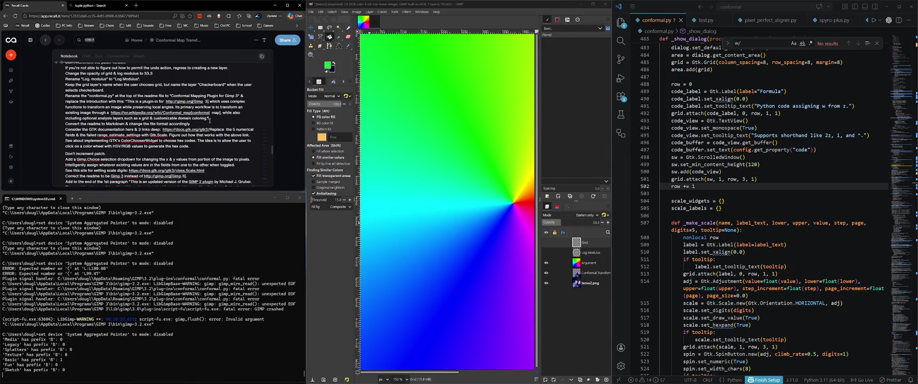
Finish the item by typing 'omain' so it reads 'customizable color domain'
scroll(210, 121, "up", 10)
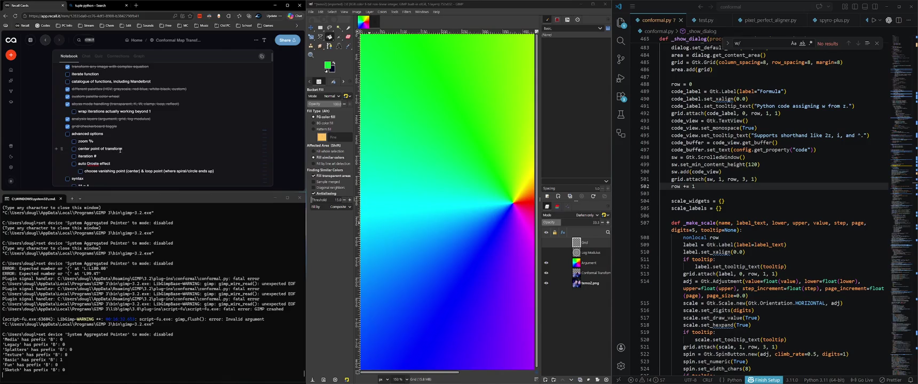
scroll(211, 139, "down", 5)
scroll(206, 141, "up", 2)
scroll(199, 141, "up", 3)
left_click_drag(271, 58, 268, 75)
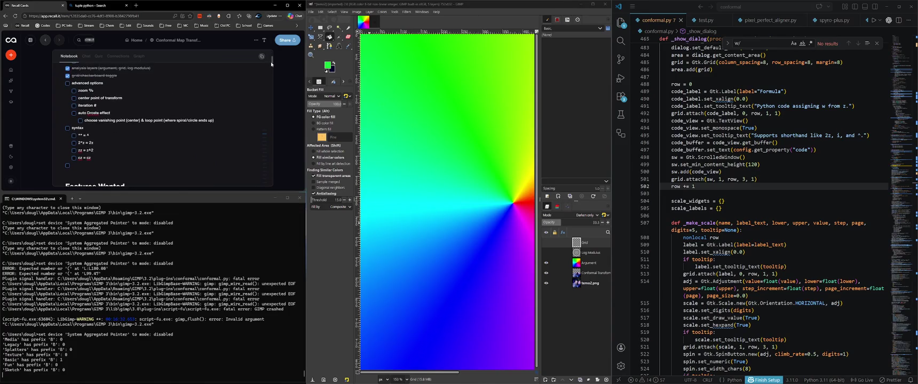
type("customizable color d")
scroll(109, 137, "up", 1)
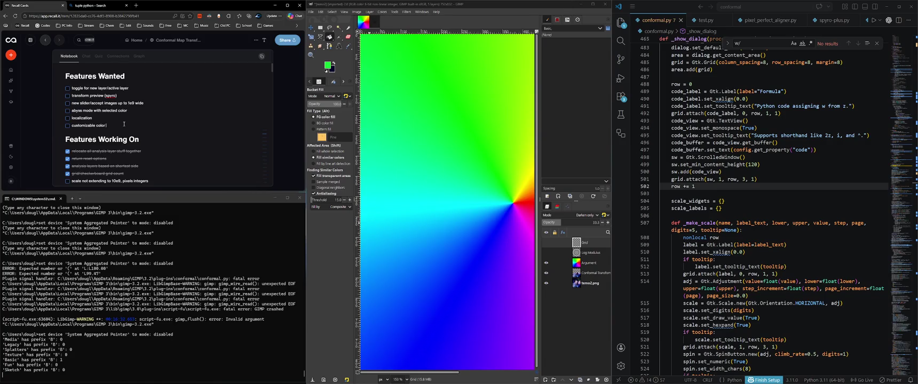
type(" do")
type("main")
scroll(483, 210, "down", 3)
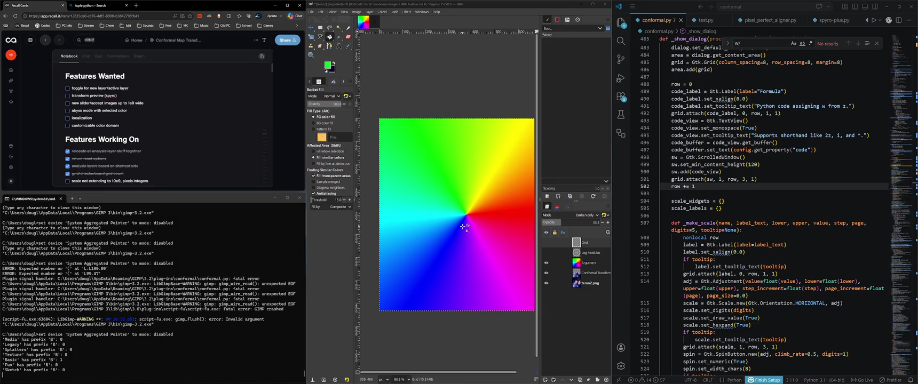
Hide the Argument layer to show the portrait, and move GIMP's window to the lower left
left_click(545, 262)
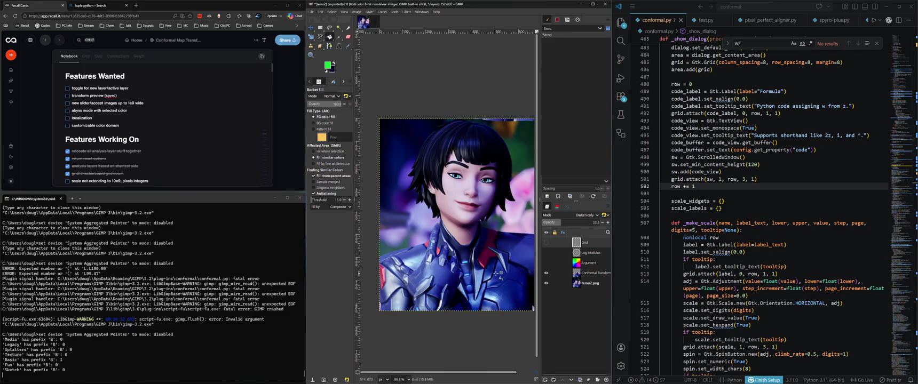
left_click(592, 3)
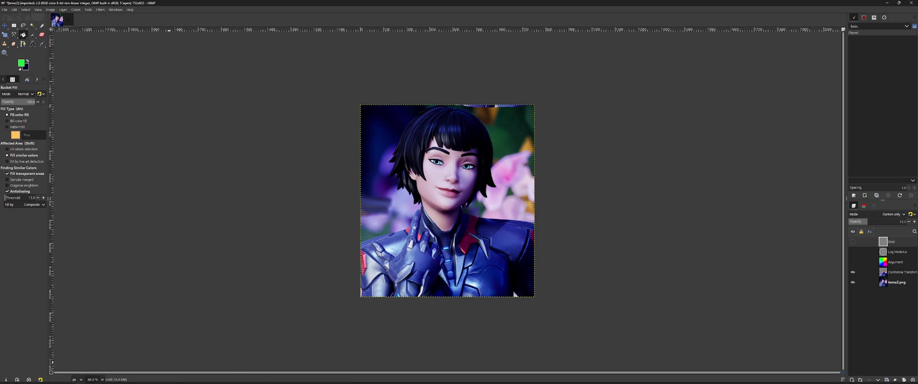
key("super+Down")
mouse_move(495, 155)
left_mouse_down()
mouse_move(162, 208)
mouse_move(177, 191)
left_mouse_up()
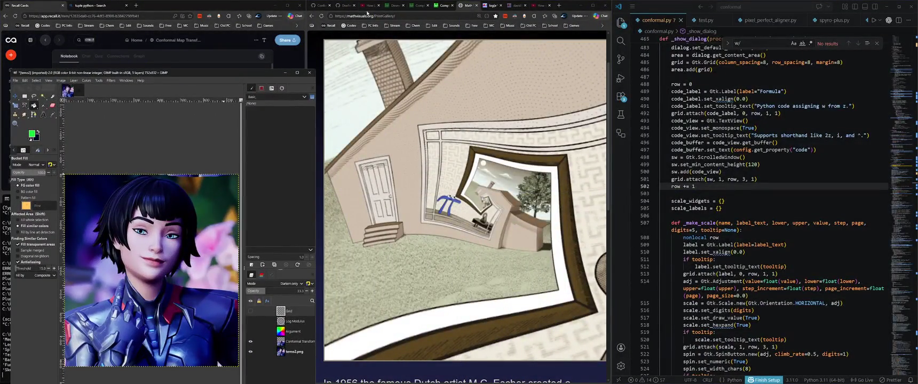
Switch to the Conformal_Map_GIMP_3.2 GitHub tab and drag GIMP's window out of the way
left_click(491, 5)
left_click(342, 6)
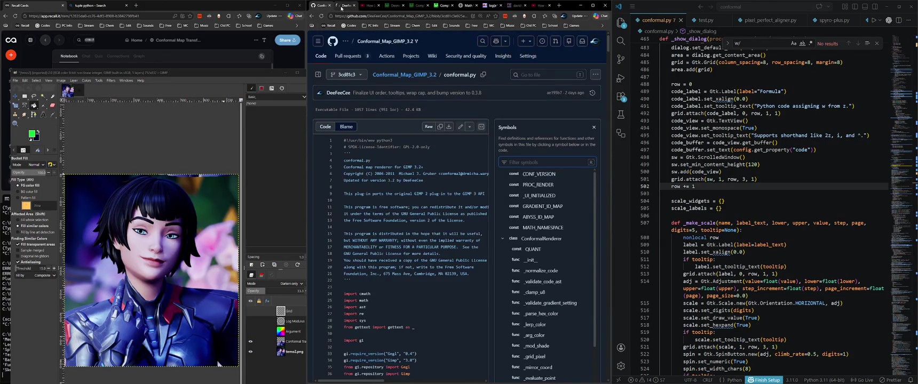
mouse_move(200, 73)
left_mouse_down()
mouse_move(528, 93)
mouse_move(330, 334)
mouse_move(459, 107)
left_mouse_up()
scroll(160, 106, "down", 3)
scroll(176, 112, "down", 3)
scroll(192, 117, "down", 3)
scroll(199, 122, "up", 5)
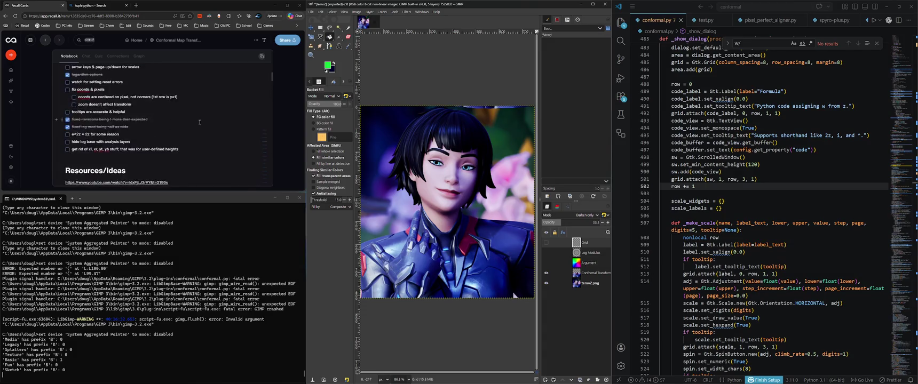
scroll(199, 123, "down", 3)
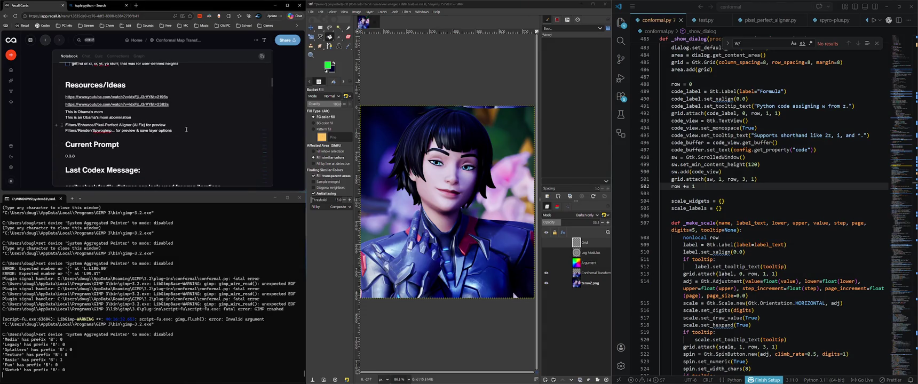
scroll(186, 129, "down", 1)
scroll(181, 149, "down", 1)
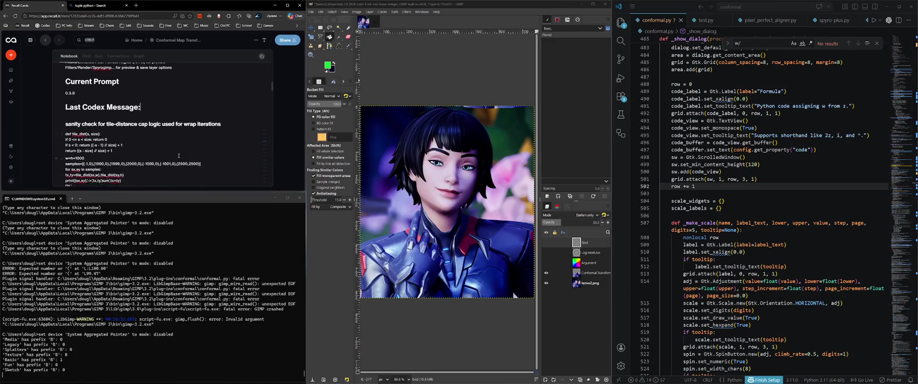
scroll(208, 149, "up", 2)
scroll(202, 153, "up", 2)
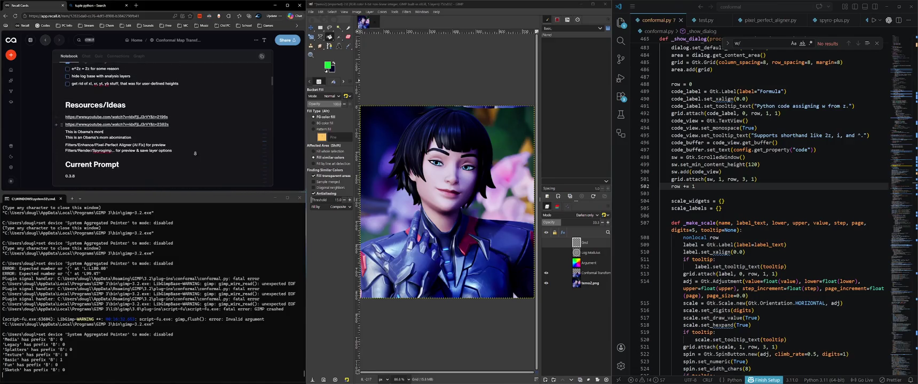
scroll(192, 160, "down", 4)
scroll(190, 161, "down", 1)
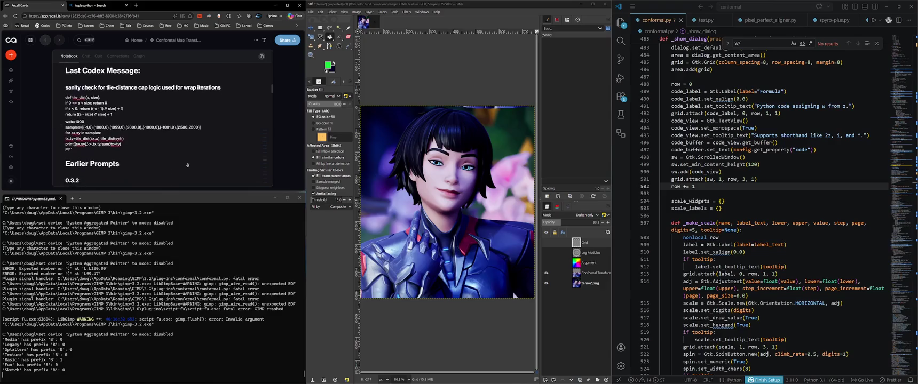
scroll(193, 152, "up", 4)
scroll(193, 152, "up", 2)
scroll(189, 123, "up", 3)
scroll(192, 112, "up", 5)
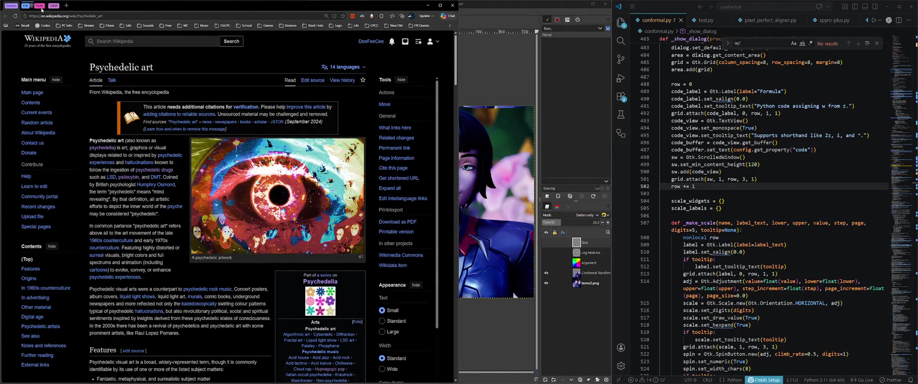
Expand the Tools tab group, minimize the Wikipedia window, and bring the other browser forward
left_click(39, 6)
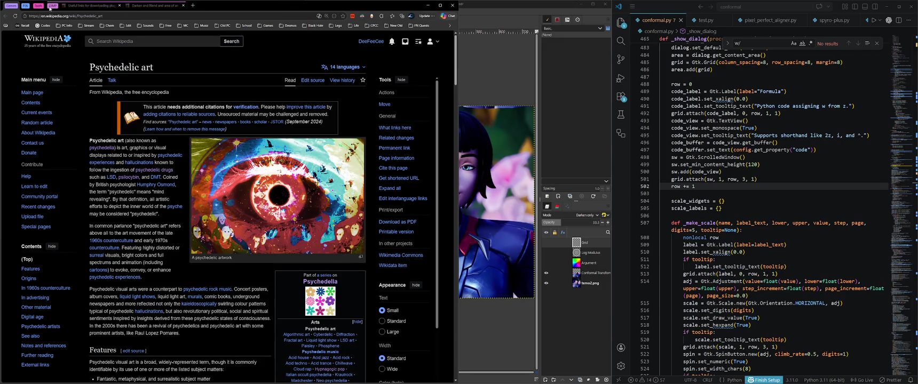
left_click(428, 6)
mouse_move(220, 377)
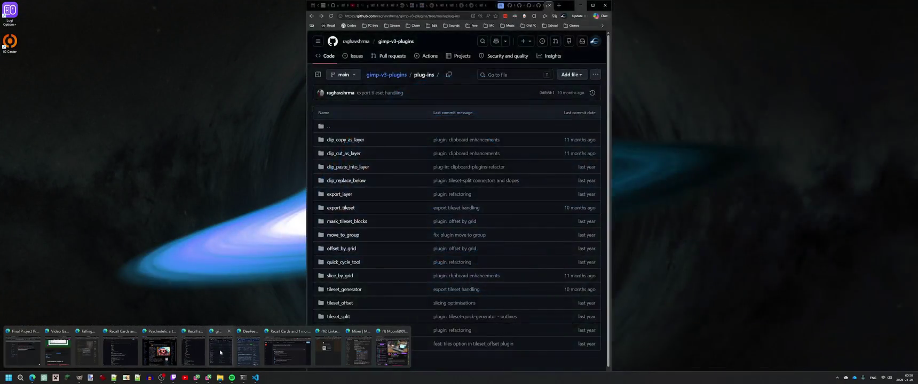
left_click(219, 352)
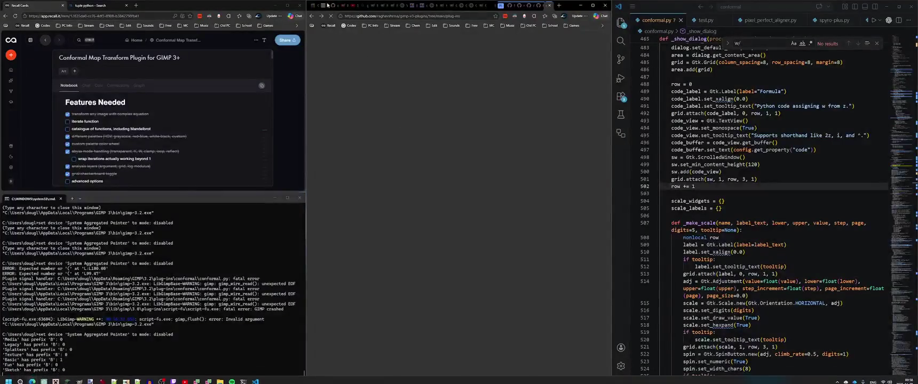
On the GimpChat tab, highlight the nested f(f(...)) expression in the post's f(z) code block
left_click(314, 6)
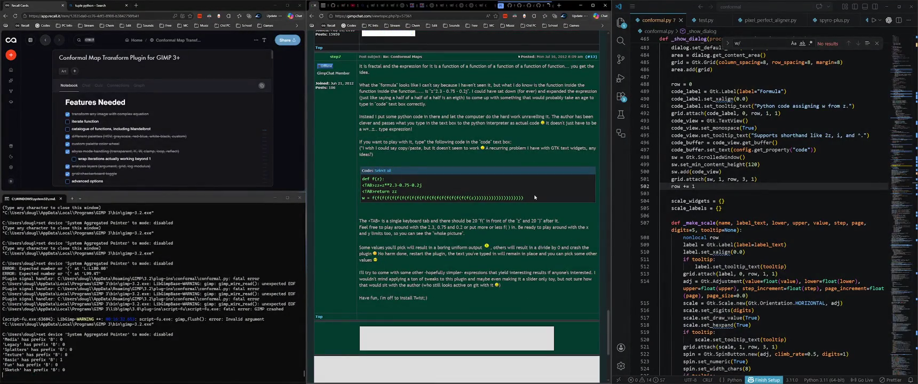
left_click_drag(525, 199, 369, 182)
left_click(368, 182)
left_click_drag(409, 195, 373, 185)
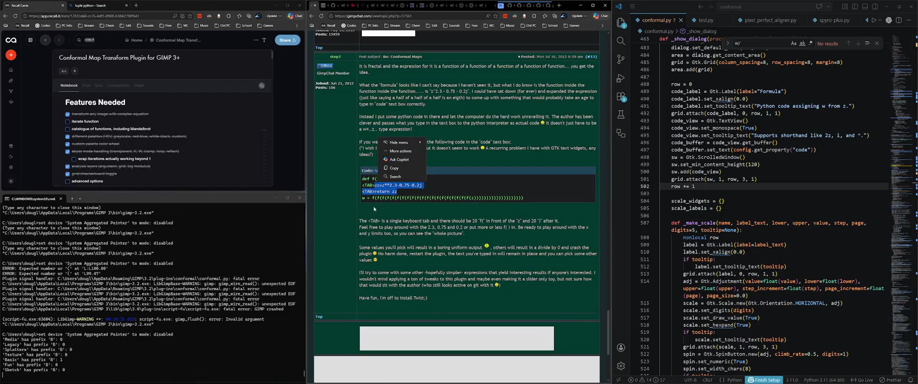
left_click(371, 198)
left_click_drag(372, 198, 401, 201)
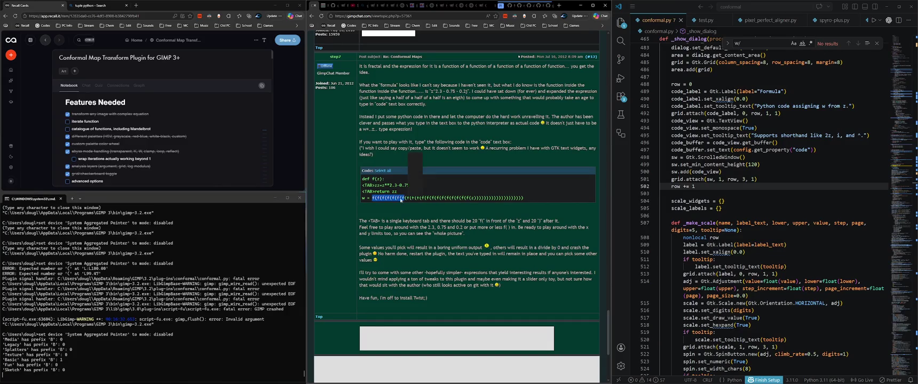
left_click(531, 204)
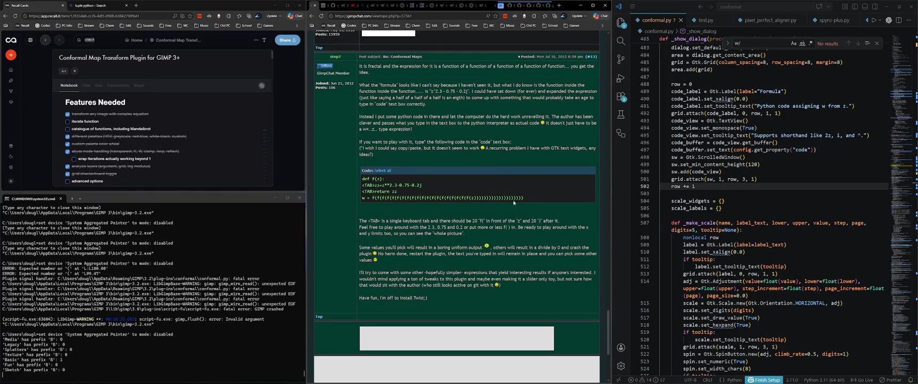
left_click_drag(523, 198, 373, 199)
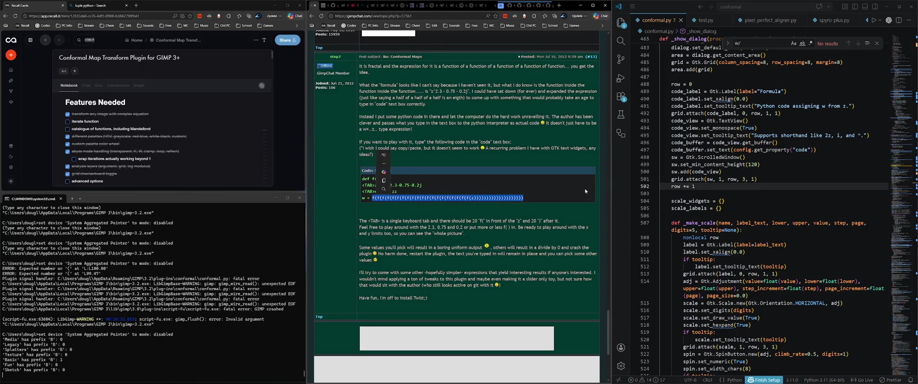
left_click(525, 201)
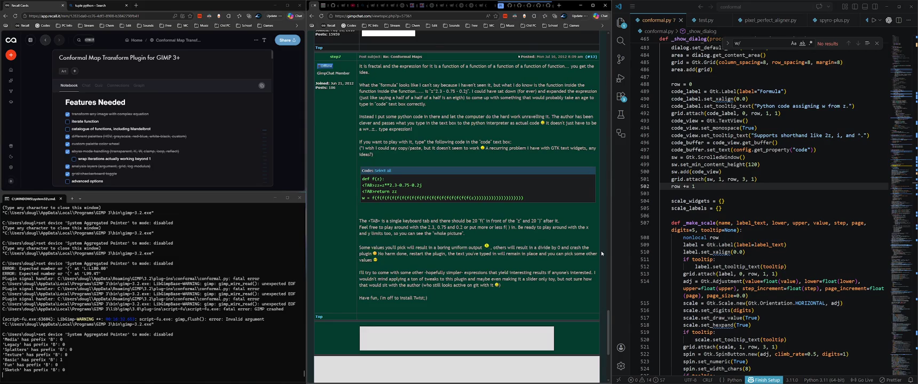
key("super")
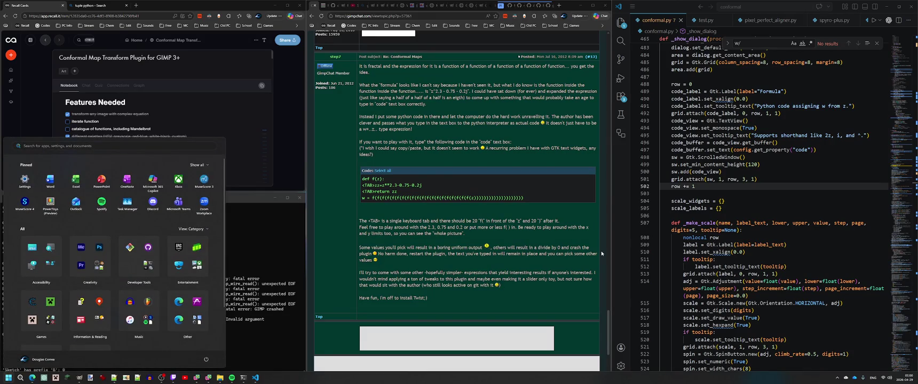
type("remote")
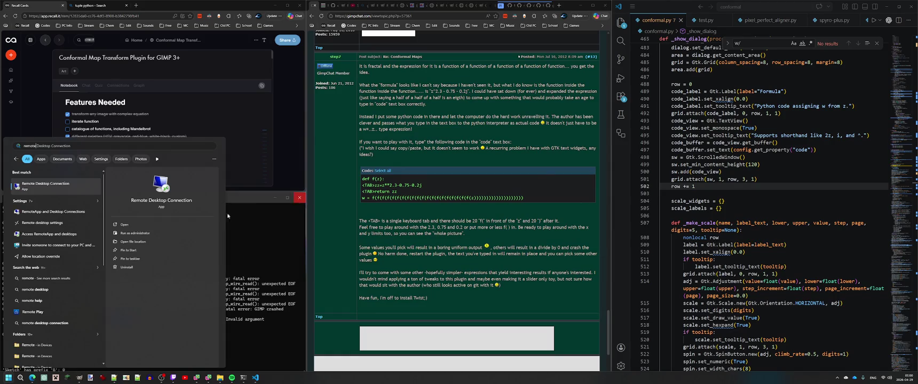
mouse_move(57, 212)
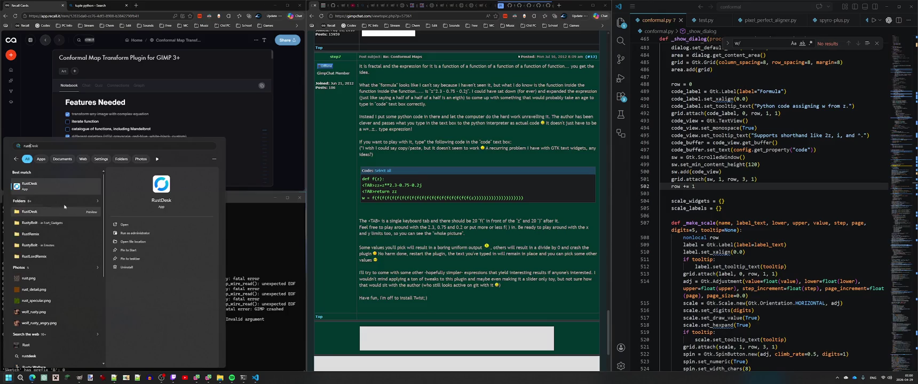
key("Return")
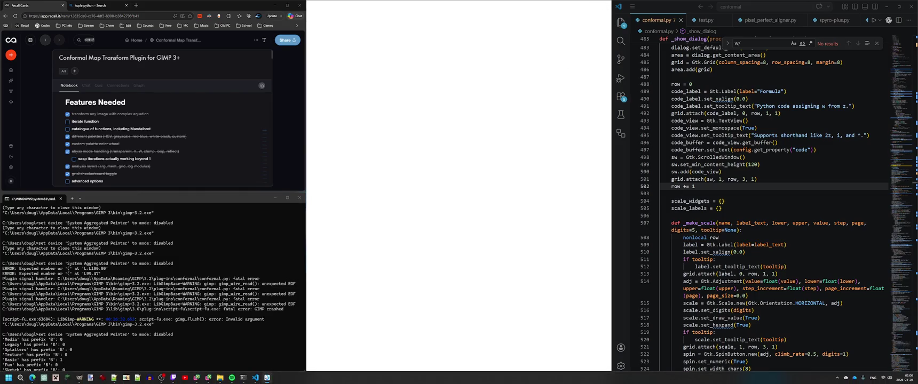
left_click(267, 365)
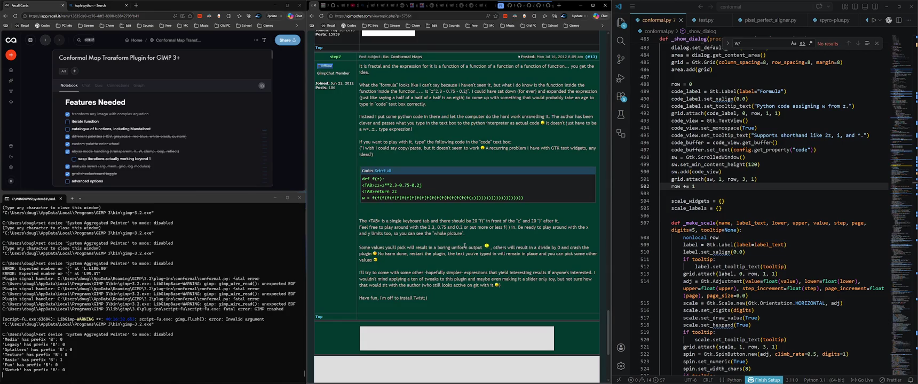
Select the def f(z) code block and scroll through the thread's posted examples
left_click_drag(522, 198, 363, 178)
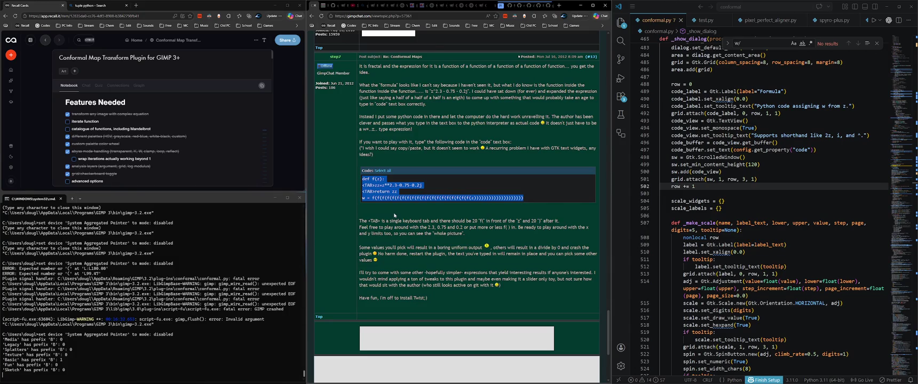
scroll(395, 216, "down", 3)
scroll(395, 216, "up", 5)
scroll(395, 216, "up", 5)
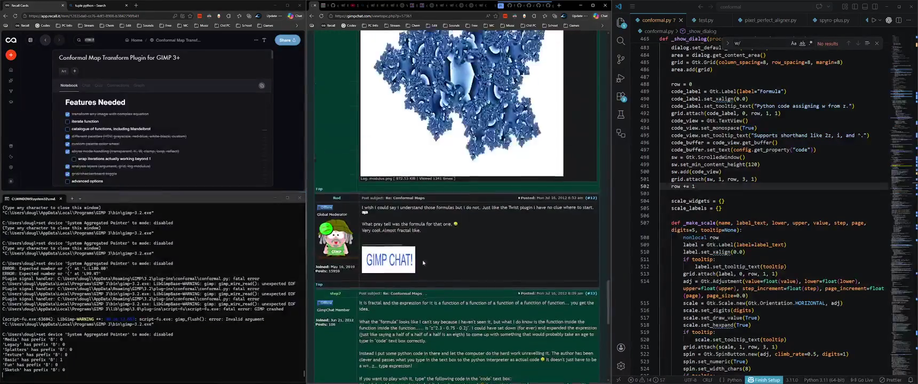
scroll(395, 216, "up", 3)
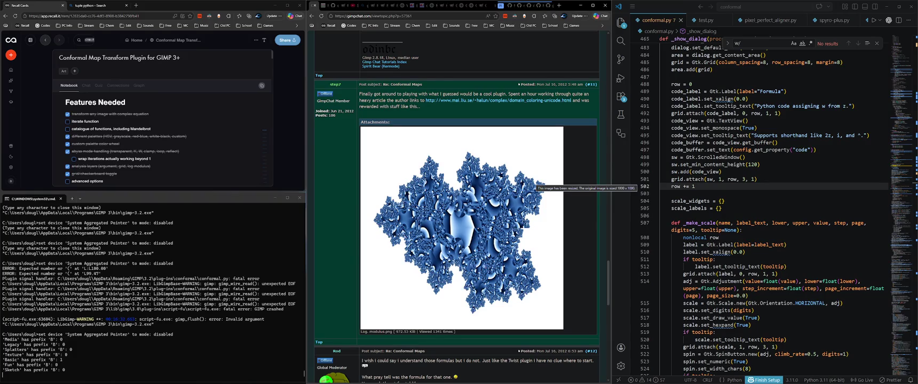
scroll(444, 287, "up", 1, "ctrl")
scroll(445, 287, "down", 1, "ctrl")
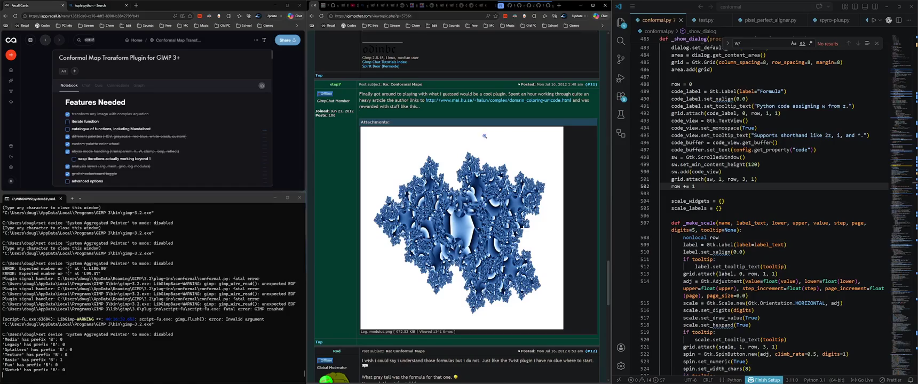
scroll(453, 186, "down", 3)
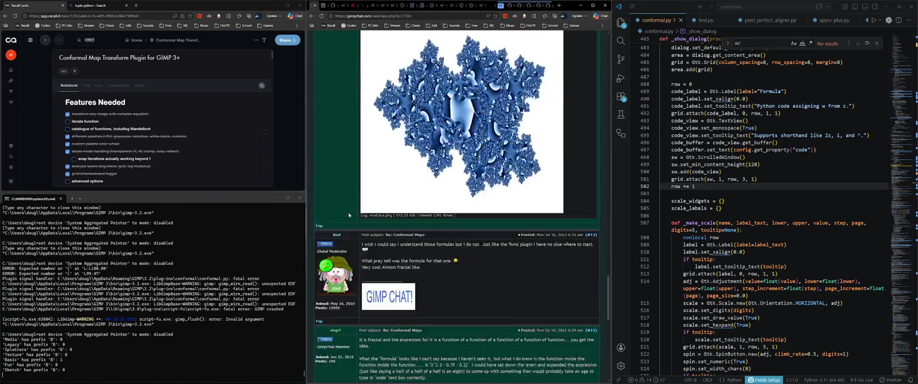
scroll(400, 202, "down", 3)
scroll(349, 214, "down", 5)
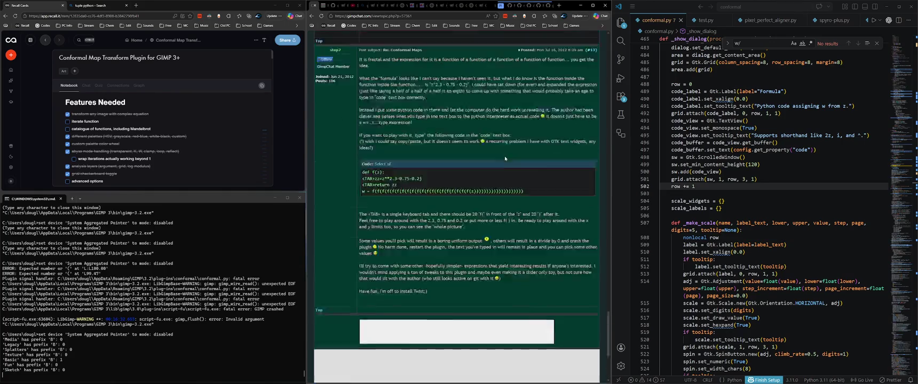
Check the year in post #4's date, then scroll down to post #11
scroll(504, 156, "up", 5)
scroll(504, 156, "up", 3)
scroll(502, 161, "up", 3)
scroll(502, 160, "up", 5)
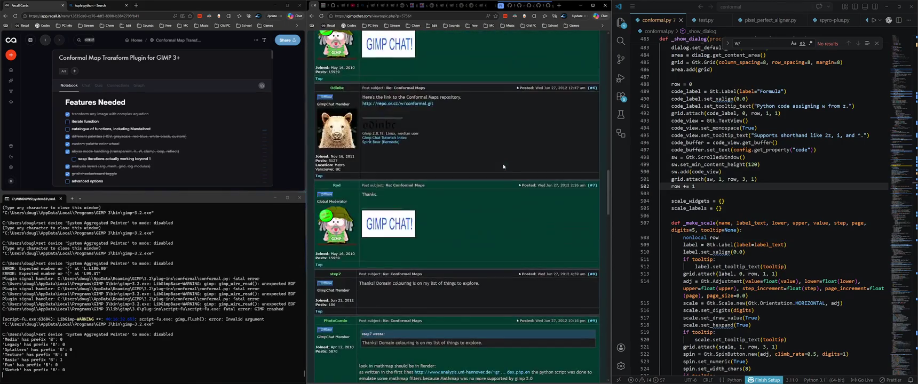
scroll(503, 170, "up", 5)
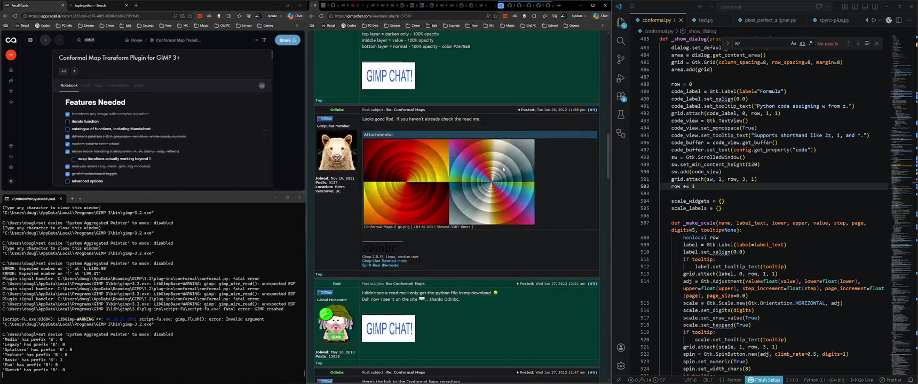
double_click(565, 110)
left_click(554, 110)
scroll(525, 254, "down", 10)
scroll(525, 252, "down", 10)
scroll(523, 251, "up", 8)
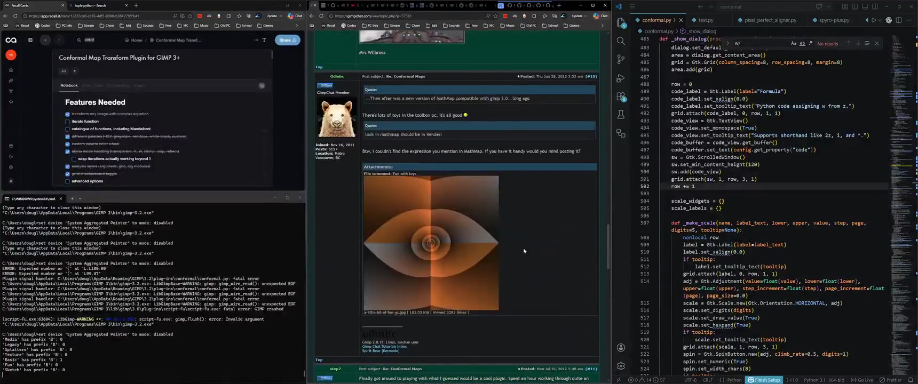
scroll(582, 189, "down", 5)
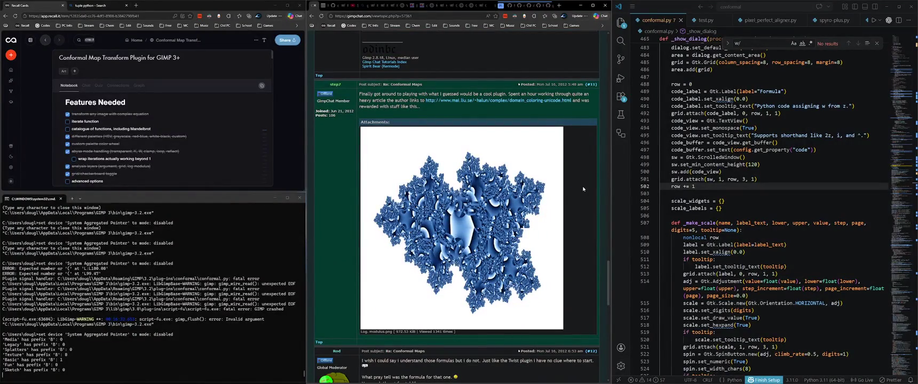
Minimize the browser and scroll conformal.py to the _make_scale grid-spacing and log_combo code
left_click(581, 6)
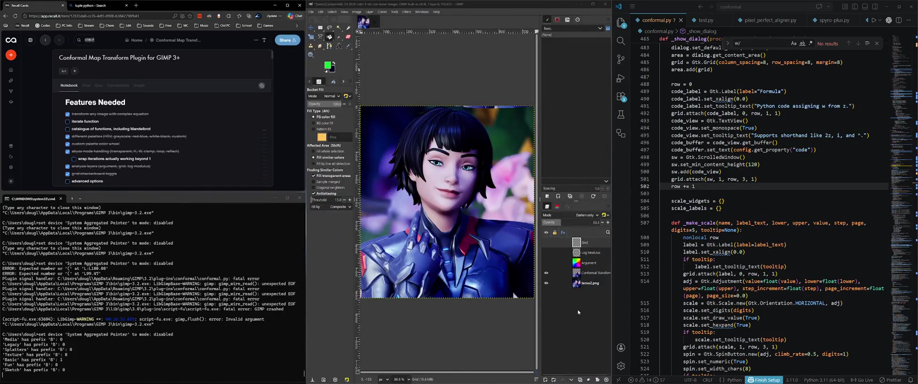
left_click(736, 211)
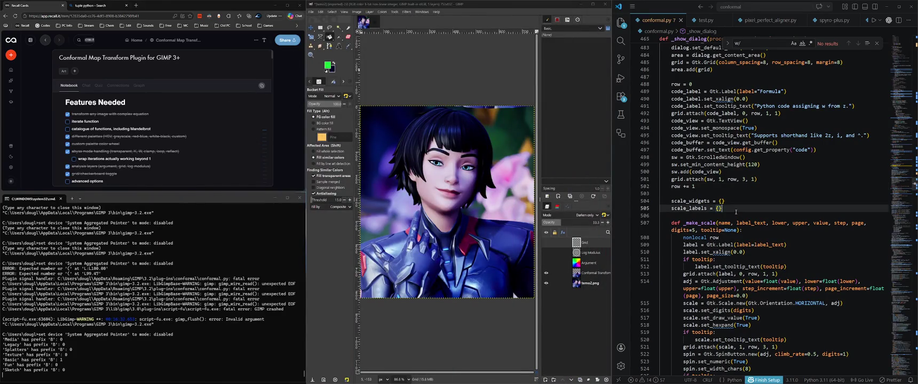
scroll(735, 212, "down", 10)
scroll(739, 211, "down", 10)
scroll(744, 211, "down", 10)
scroll(750, 211, "down", 10)
scroll(752, 211, "down", 7)
scroll(744, 206, "down", 7)
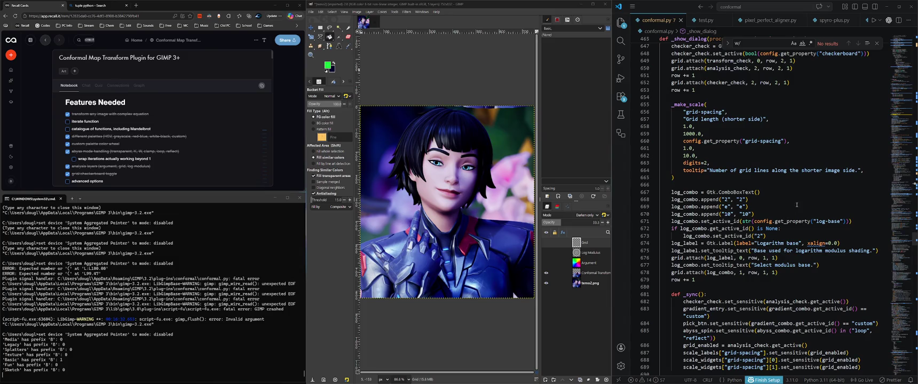
mouse_move(792, 223)
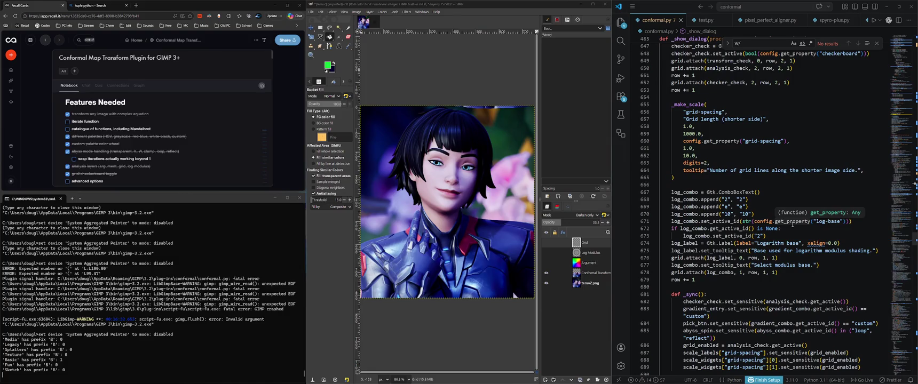
Briefly show and hide GIMP's Argument layer, then return to the feature notes
left_click(562, 334)
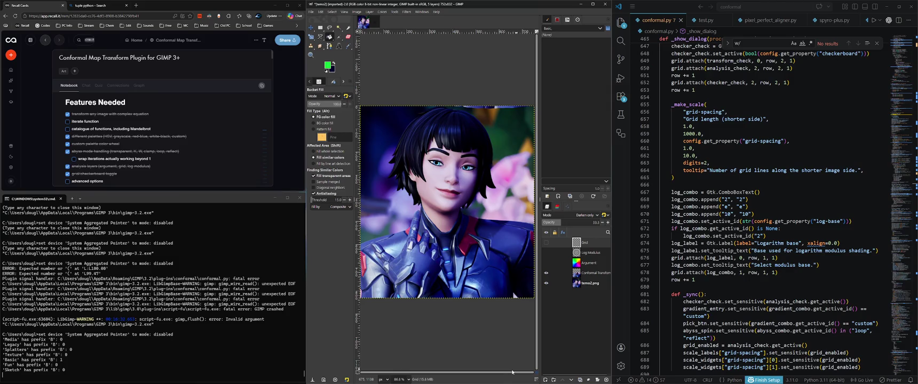
left_click(546, 263)
left_click(154, 159)
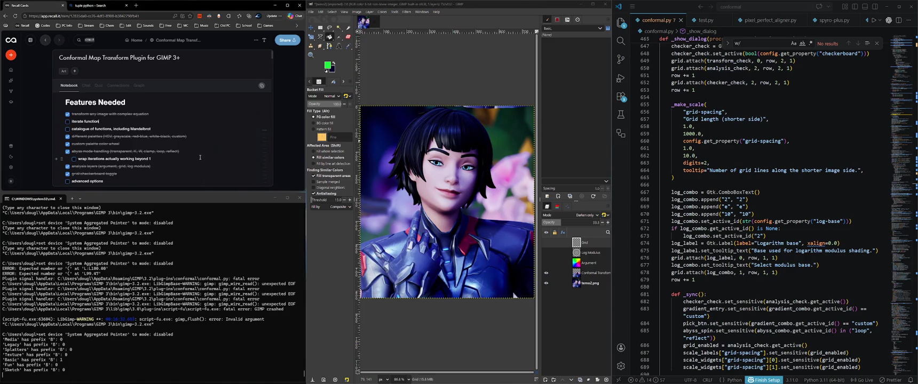
Tick off 'arrow keys & page up/down for scales' in the Features Working On checklist
scroll(187, 139, "down", 5)
mouse_move(108, 131)
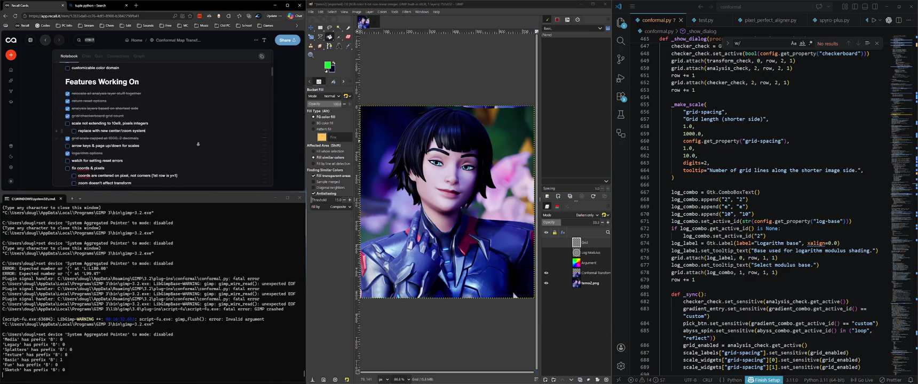
scroll(196, 152, "down", 1)
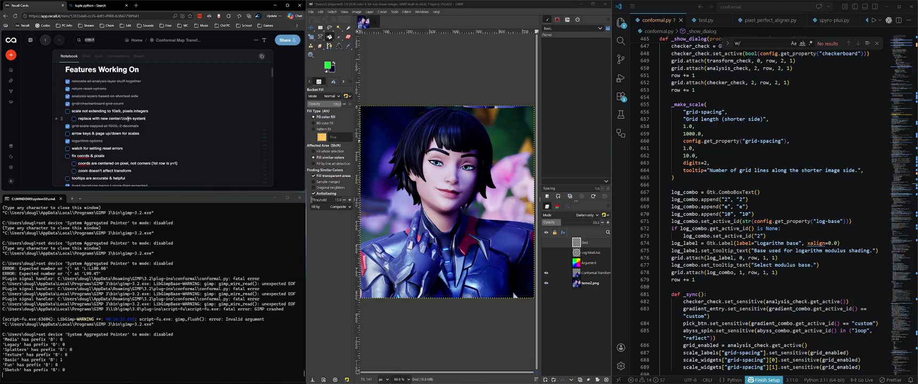
left_click_drag(79, 118, 145, 119)
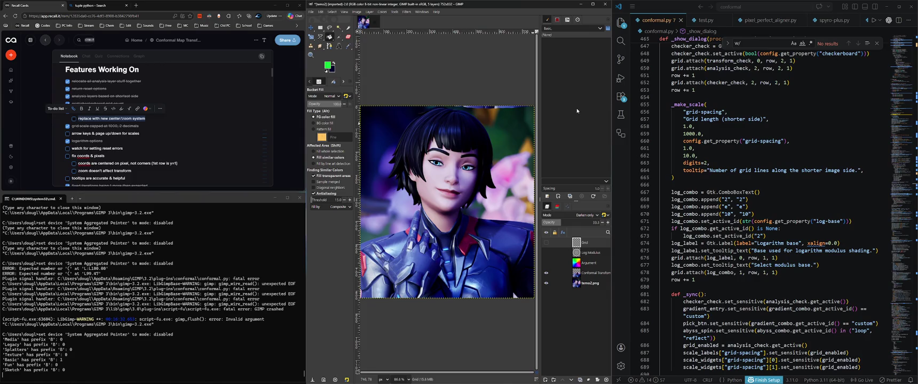
left_click(169, 122)
left_click(67, 134)
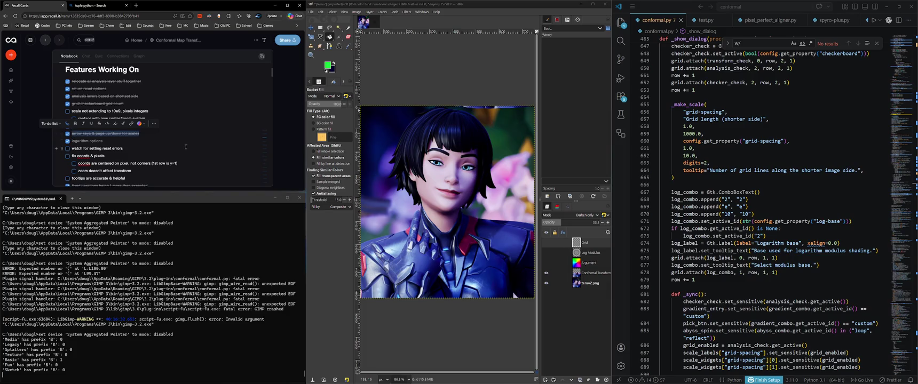
left_click_drag(67, 152, 114, 149)
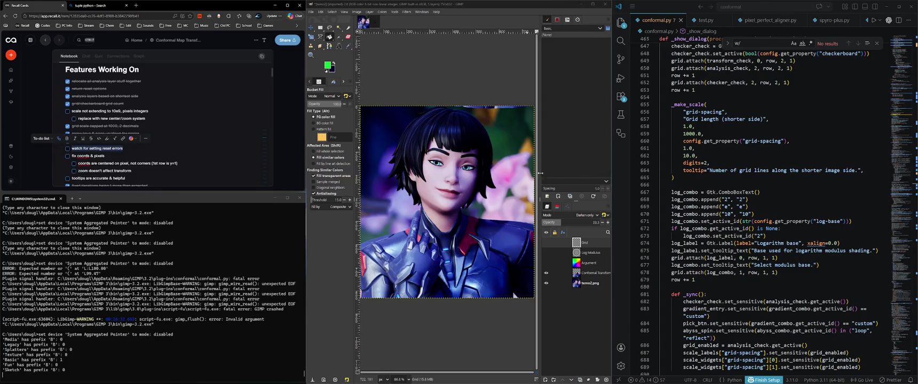
left_click(569, 141)
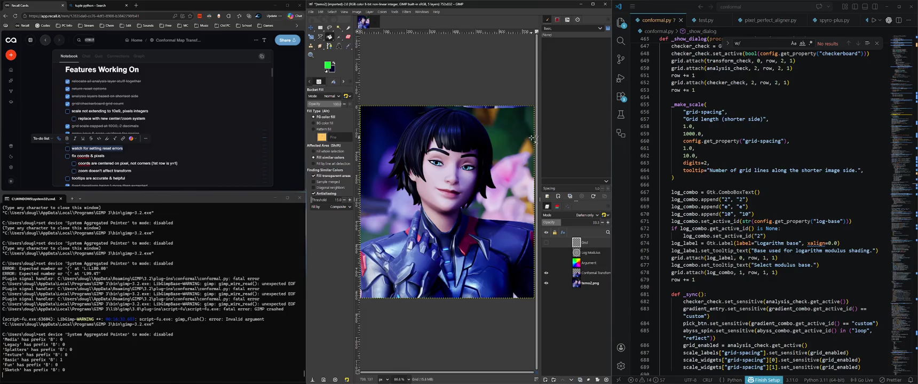
Reopen Conformal Map Transform, reset it to defaults, and switch the coordinate system to Pixels
left_click(407, 12)
key("Escape")
key("ctrl+shift+f")
left_click_drag(417, 174, 380, 174)
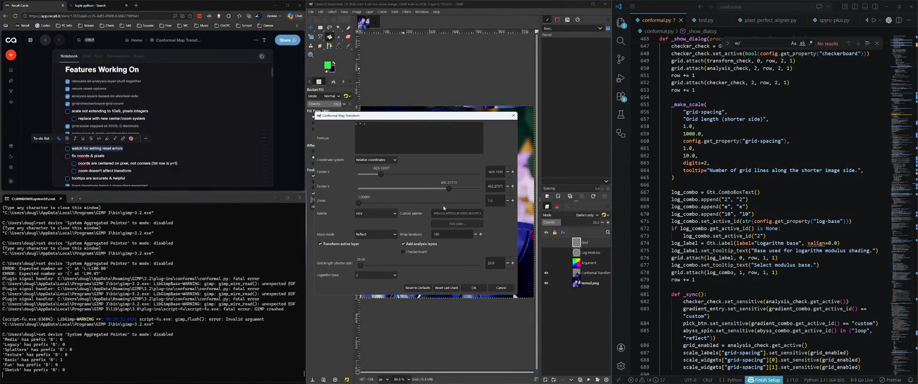
left_click(418, 288)
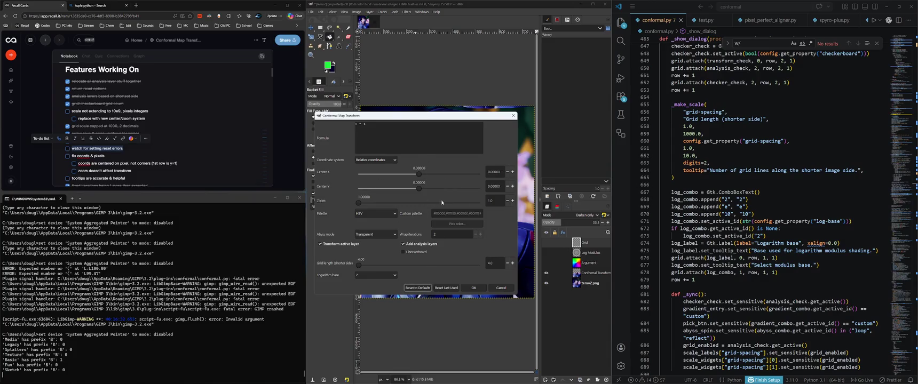
left_click(375, 160)
left_click(427, 288)
left_click(361, 159)
left_click(374, 170)
Set the coordinate system back to Relative and search conformal.py for 'relative'
left_click(387, 160)
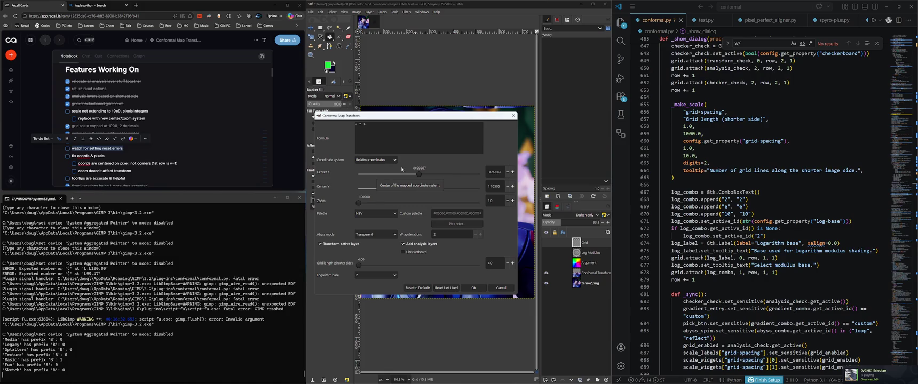
left_click(800, 160)
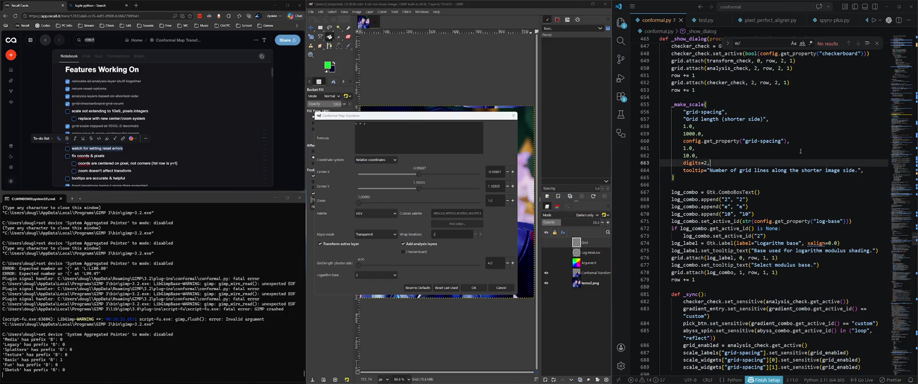
key("Down")
key("Down")
type("relative")
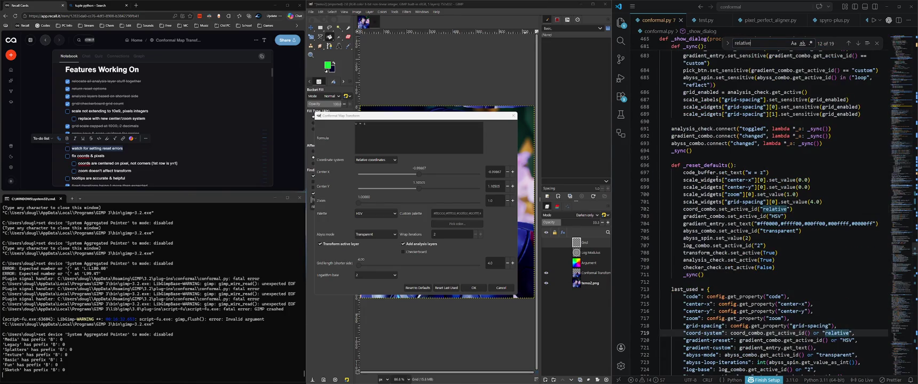
key("Return")
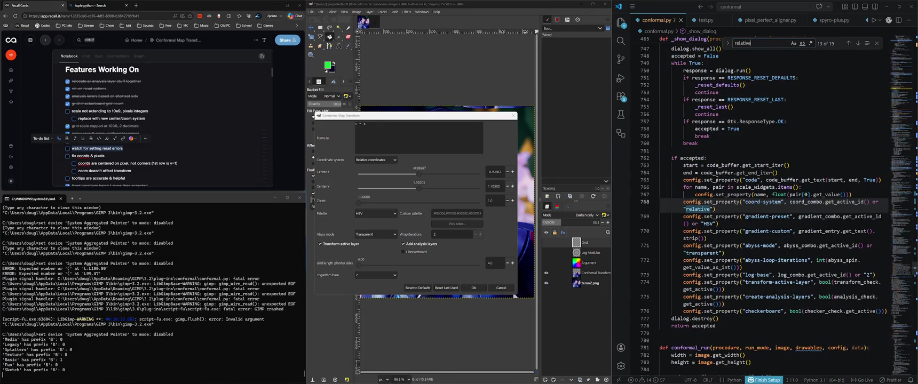
key("Return")
key("Return")
key("Return")
key("Return")
key("Return")
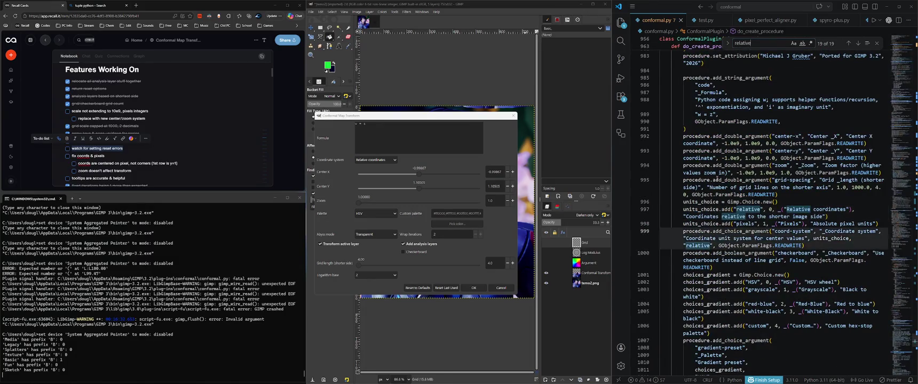
key("Return")
key("Return")
key("Return")
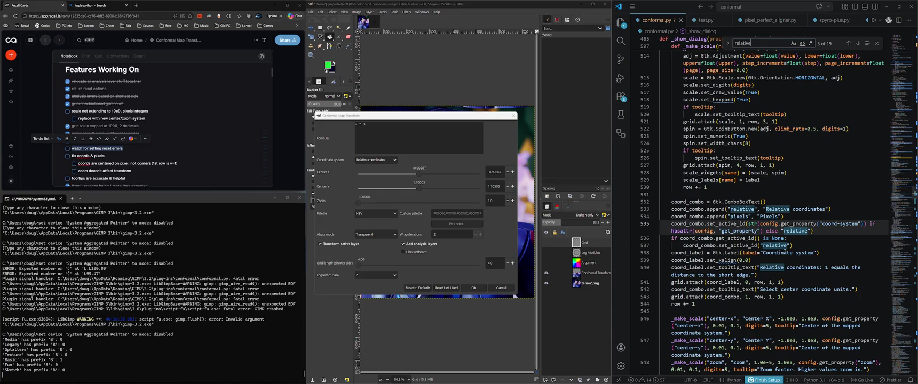
Return to the 'relative' match at line 537 and follow coord_combo down to _convert_units
left_click(857, 43)
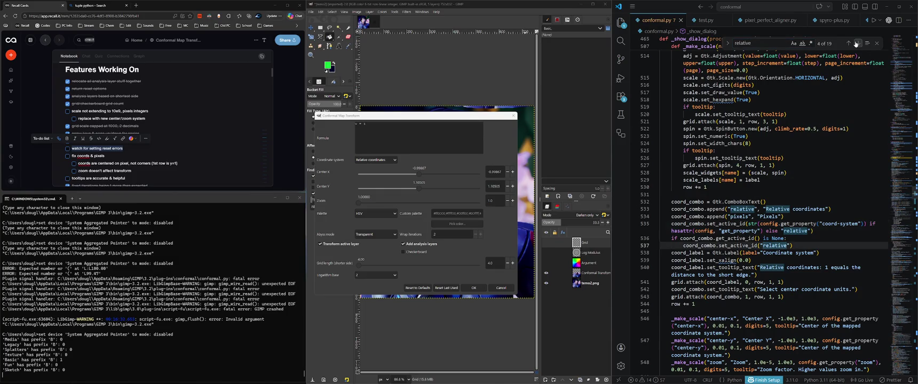
left_click(857, 43)
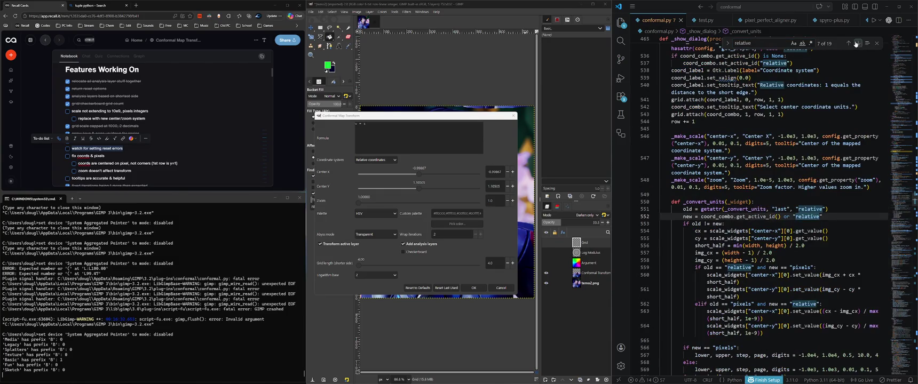
left_click(848, 43)
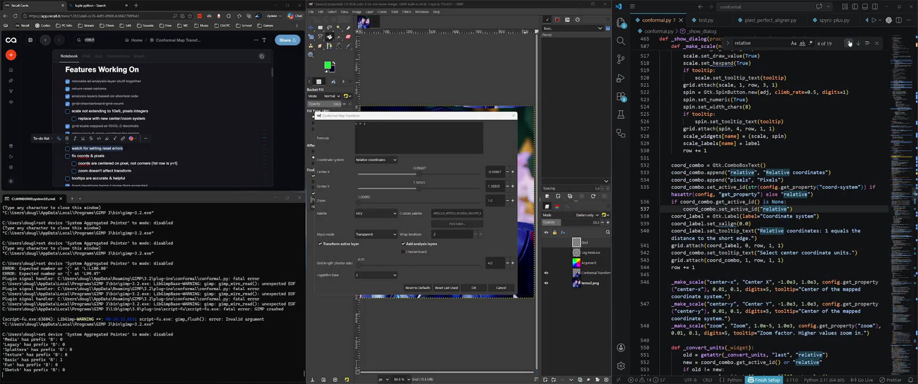
left_click(693, 209)
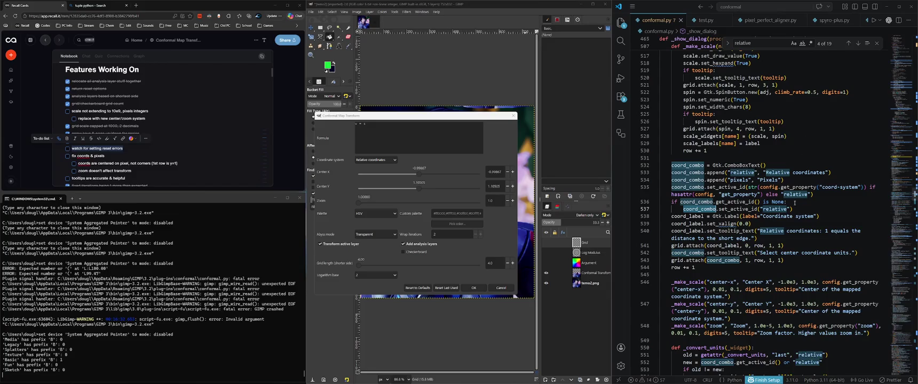
scroll(795, 203, "down", 2)
scroll(794, 203, "down", 1)
scroll(793, 201, "down", 4)
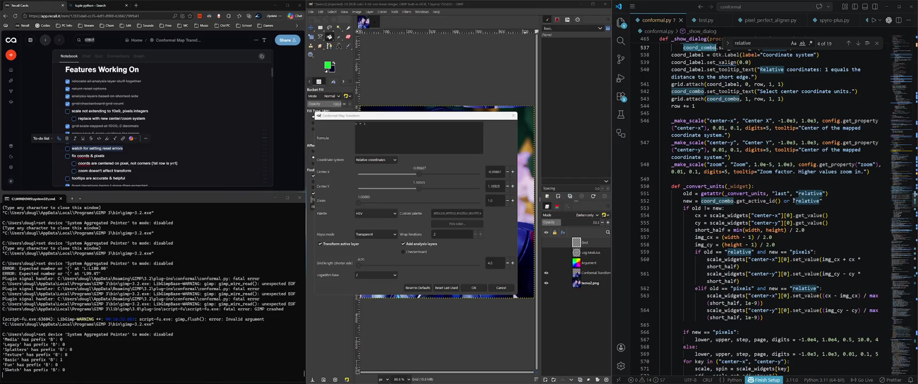
scroll(793, 201, "down", 2)
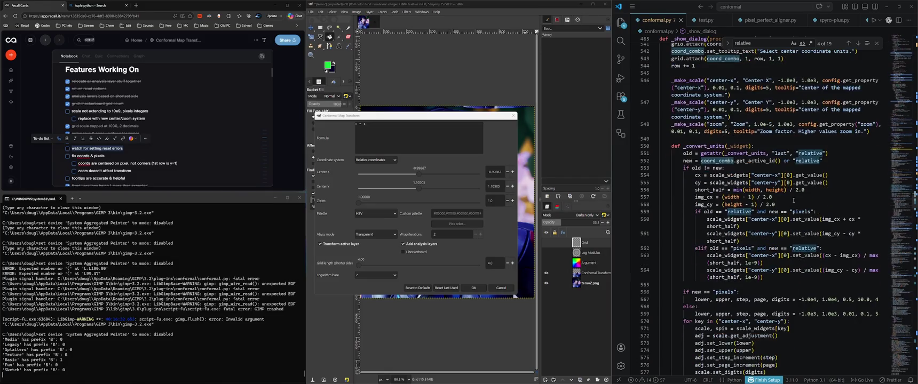
scroll(794, 201, "down", 3)
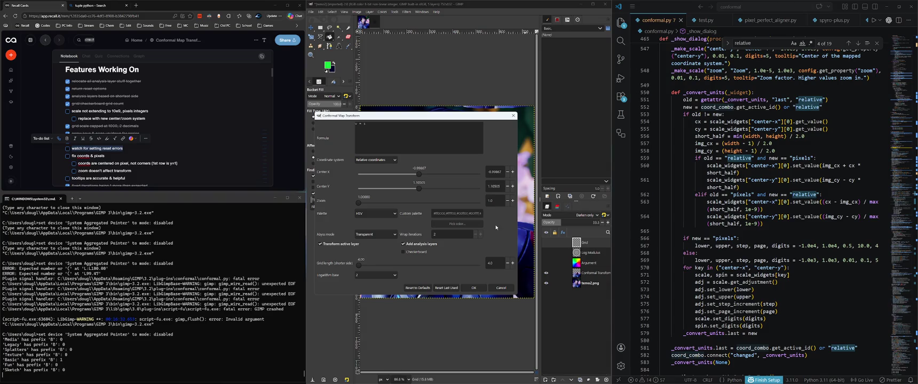
Nudge the Conformal Map Transform dialog right and down, then inspect the _convert_units code
left_click_drag(476, 120, 515, 126)
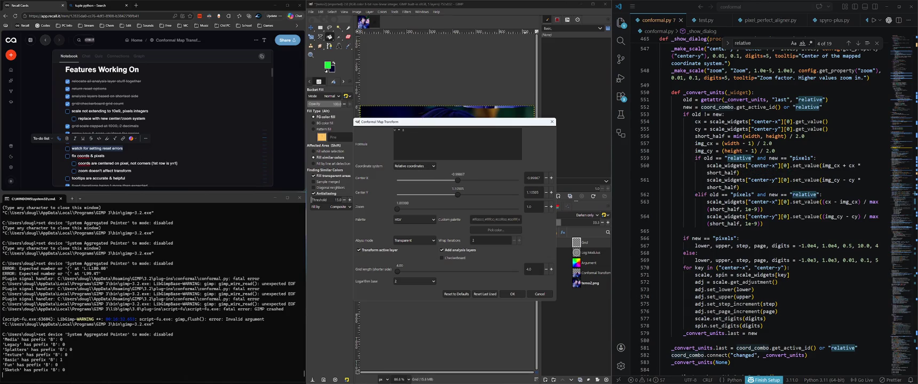
left_click(853, 210)
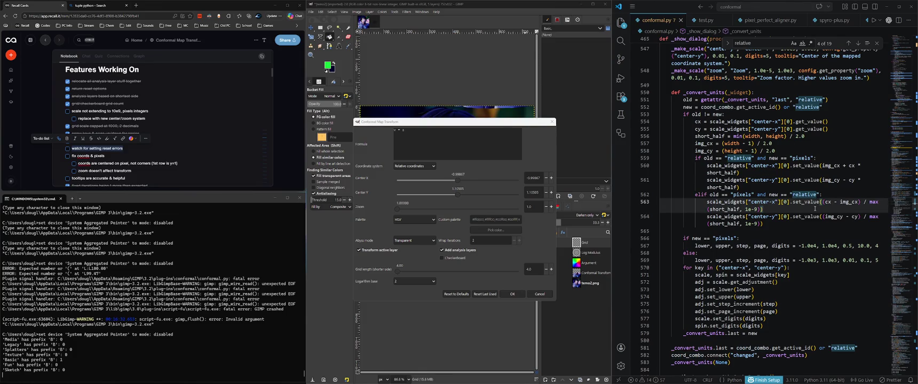
left_click(696, 114)
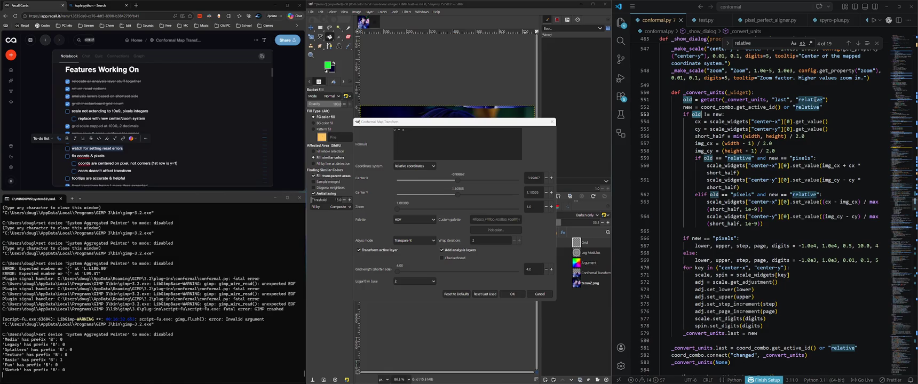
left_click(722, 100)
key("ctrl+f")
left_click(100, 6)
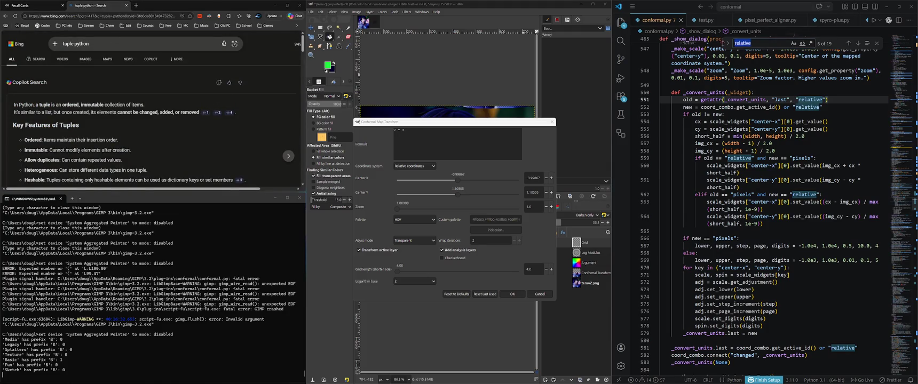
Search Bing for '550' in a new tab, return to tuple python results, then enter 'tuple' in VS Code's find box
left_click(136, 5)
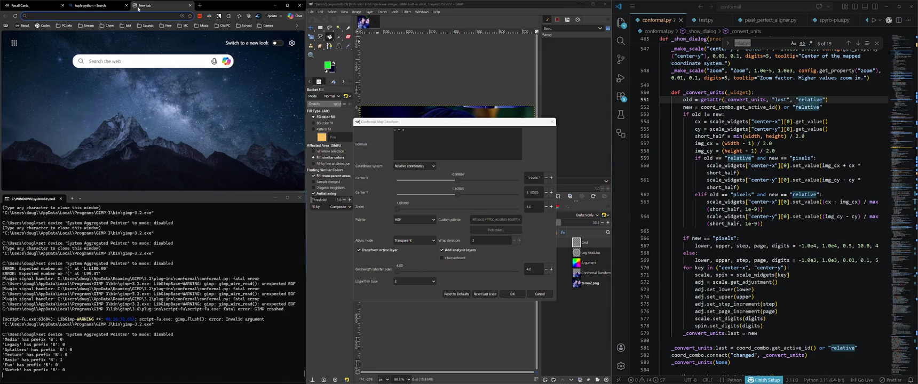
type("550")
key("Return")
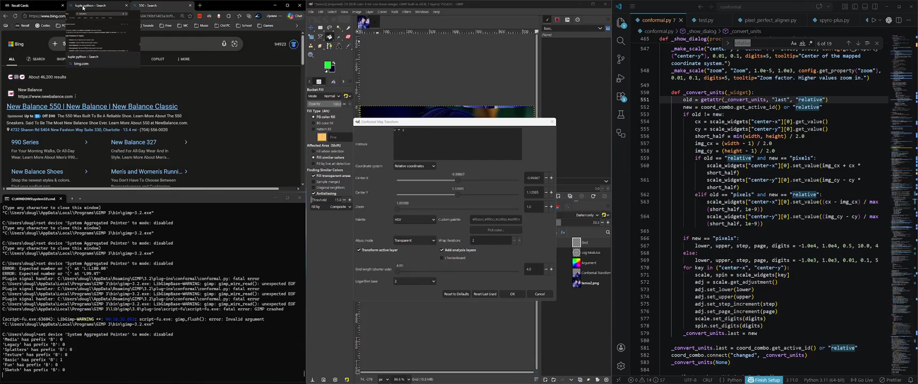
left_click(83, 6)
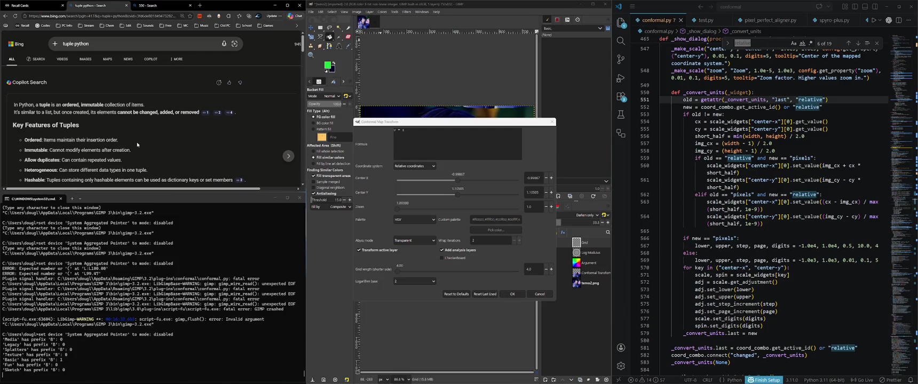
left_click(693, 39)
type("t")
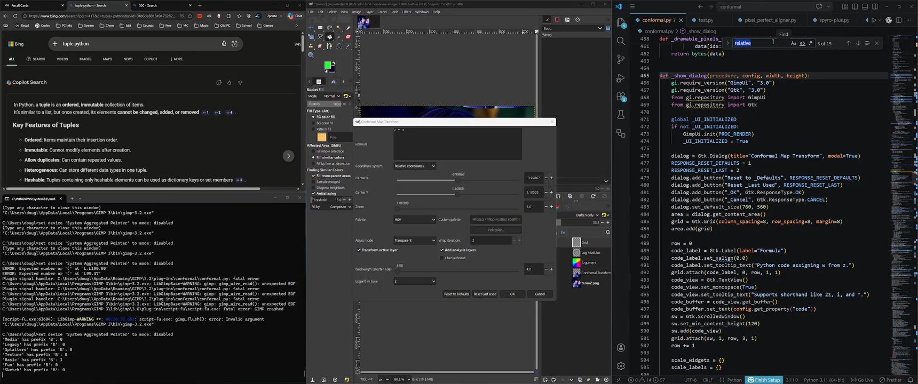
type("uple")
Step to the next 'tuple' match in the code, then look up 'immutable' from the tuple explanation
key("Return")
scroll(836, 194, "down", 1)
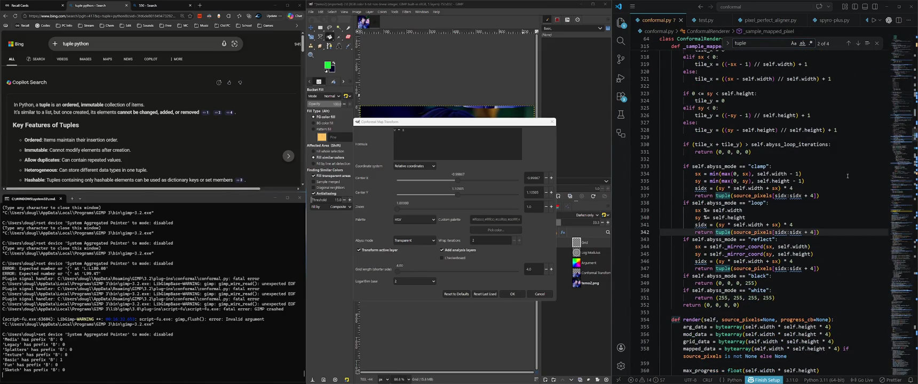
left_click(188, 131)
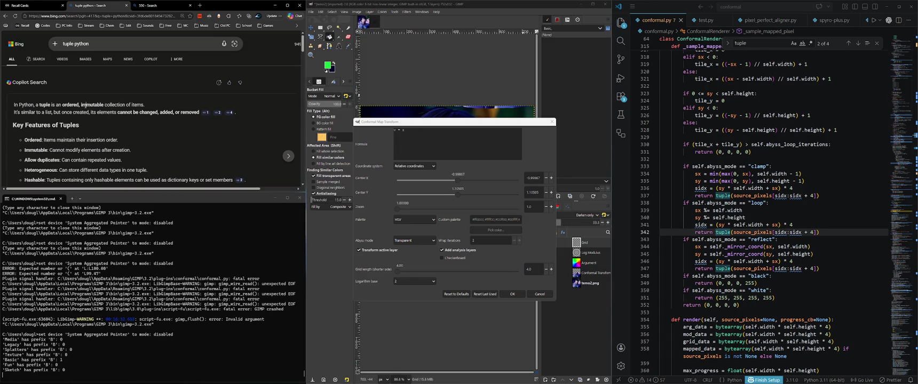
double_click(85, 105)
left_click(102, 117)
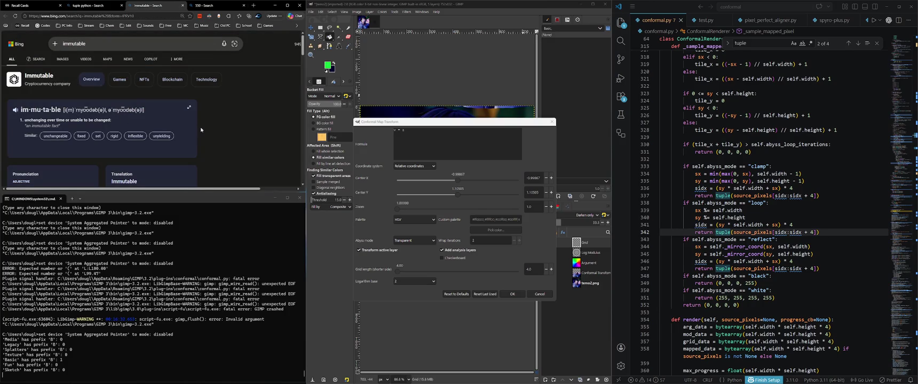
Close the 'immutable' results tab and read through Copilot's tuple examples
key("ctrl+w")
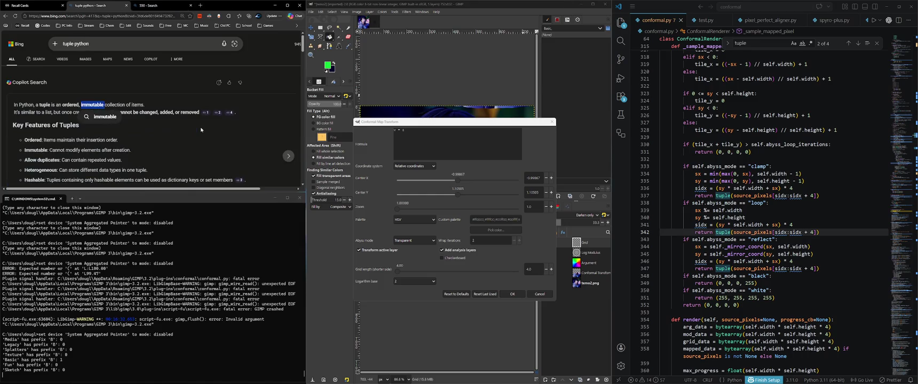
left_click(194, 137)
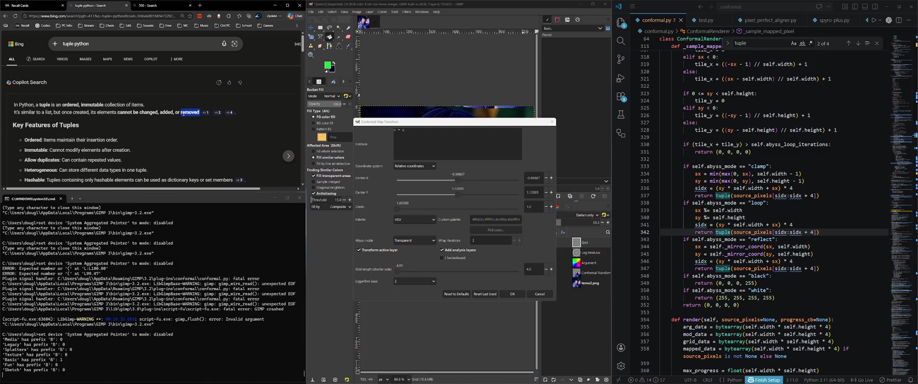
scroll(149, 141, "down", 1)
scroll(149, 141, "down", 1)
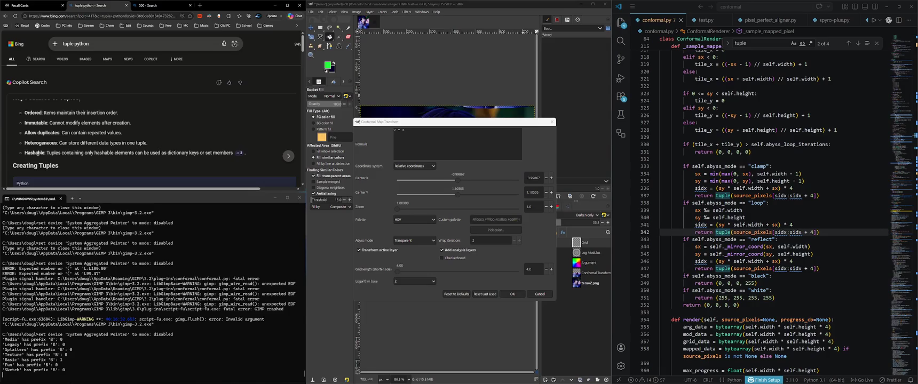
scroll(176, 150, "down", 2)
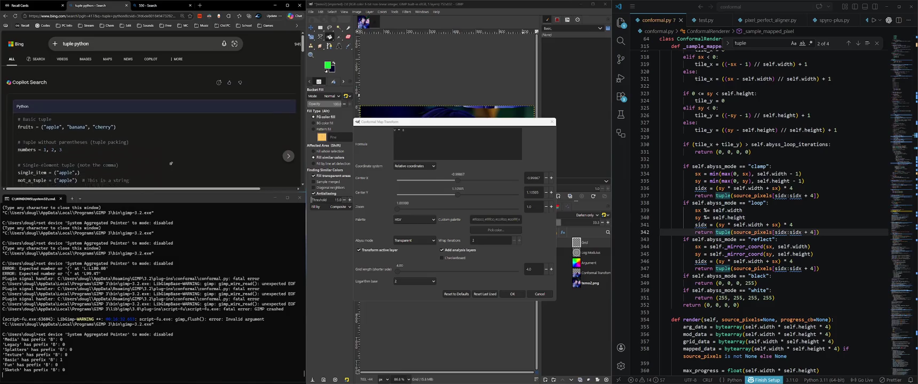
scroll(159, 129, "up", 1)
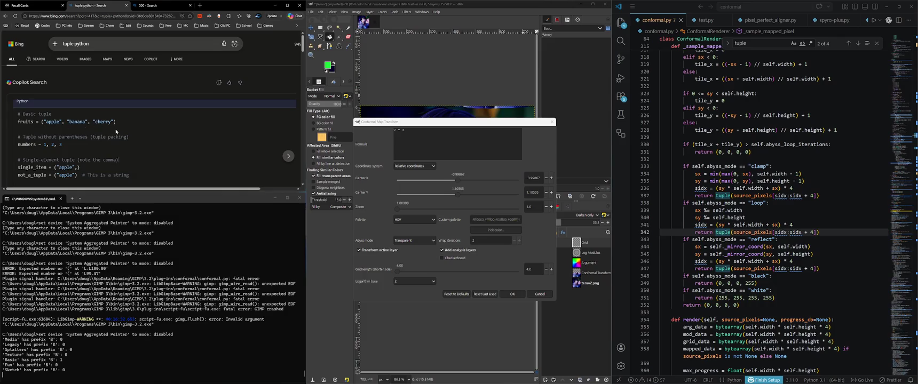
scroll(156, 141, "down", 3)
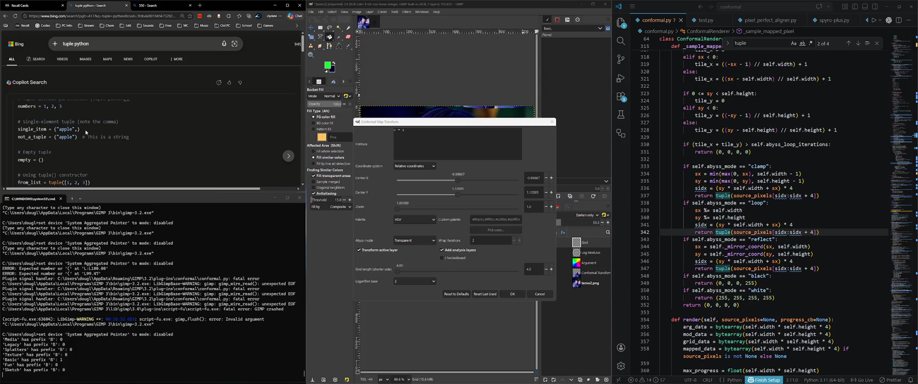
scroll(109, 161, "down", 1)
scroll(109, 161, "down", 2)
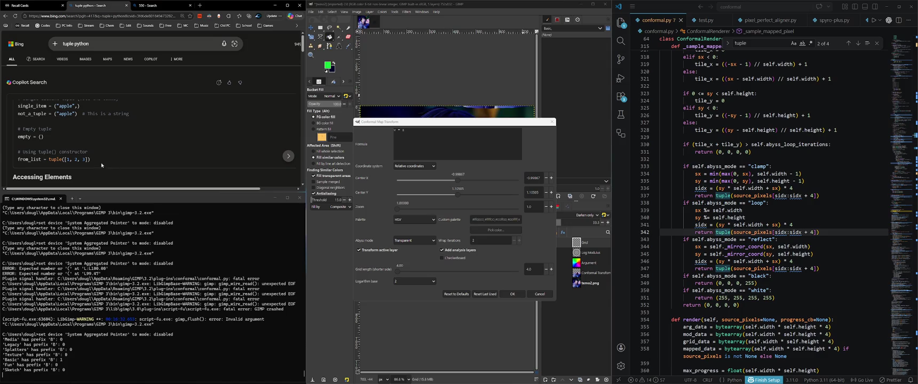
scroll(104, 160, "up", 2)
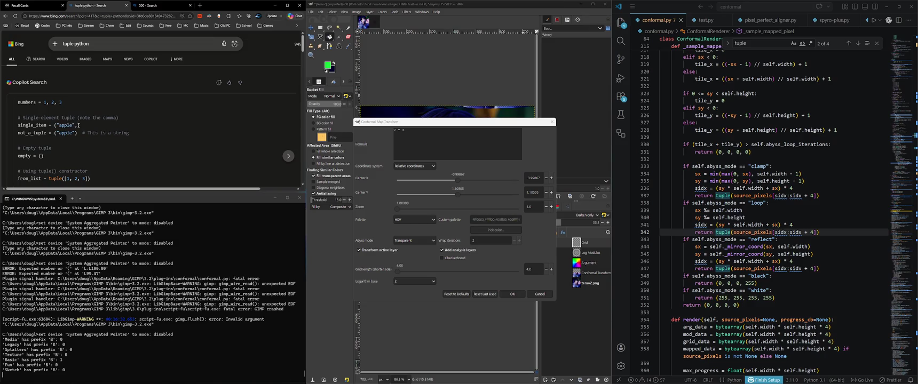
Examine the ("apple") not_a_tuple example and scroll down to the W3Schools Python Tuples link
left_click_drag(77, 133, 54, 133)
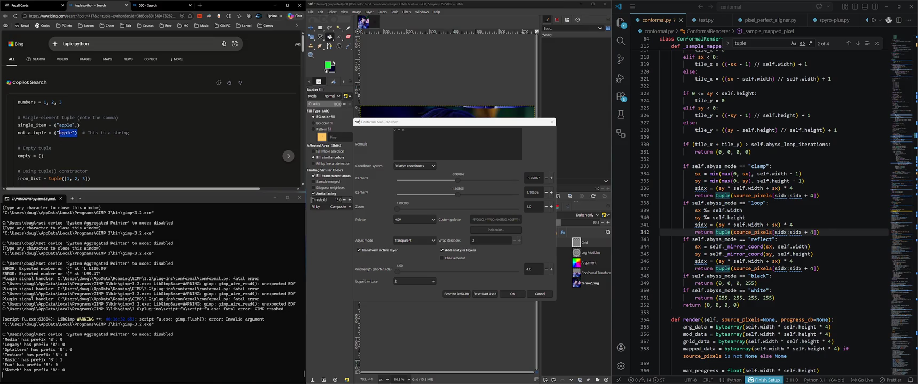
left_click(103, 160)
scroll(101, 165, "down", 2)
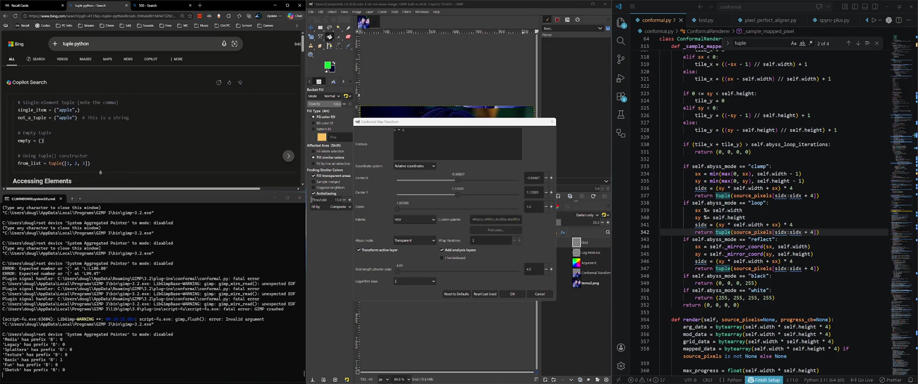
scroll(96, 166, "down", 2)
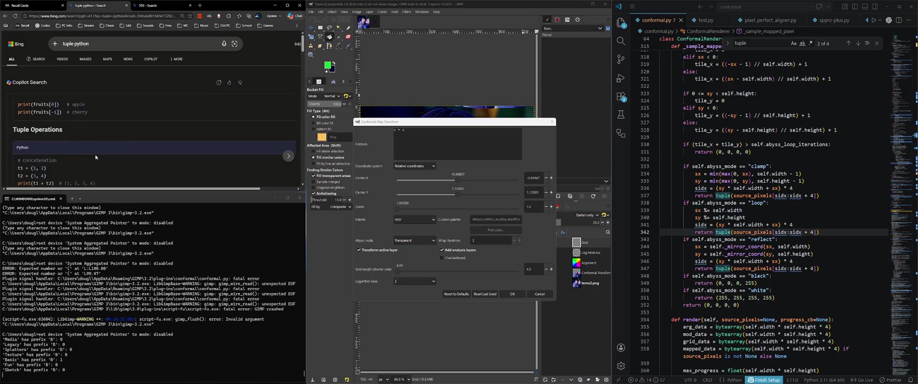
scroll(106, 160, "down", 2)
scroll(117, 154, "down", 5)
scroll(119, 151, "down", 3)
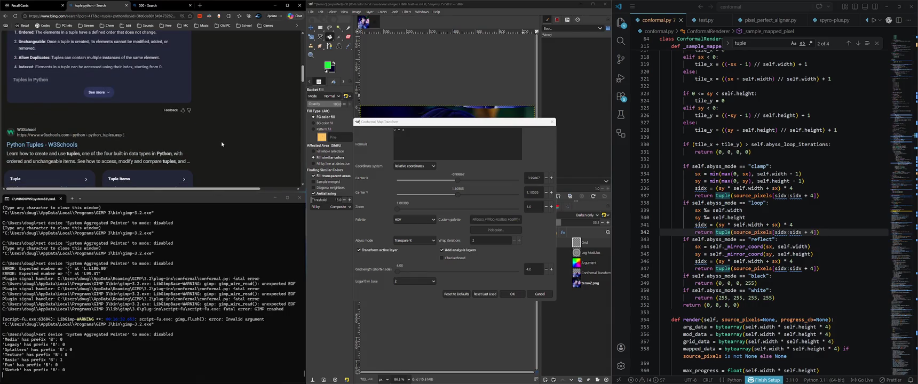
Open the W3Schools Python Tuples result maximized and read down through the Allow Duplicates section
left_click(50, 147)
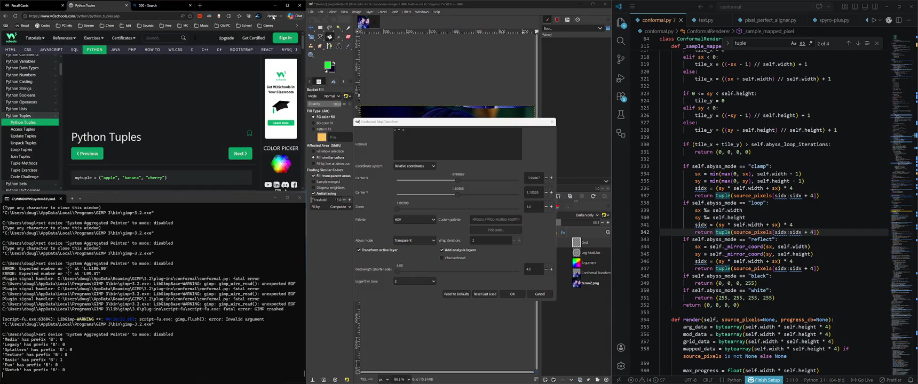
left_click(287, 5)
scroll(392, 197, "down", 2)
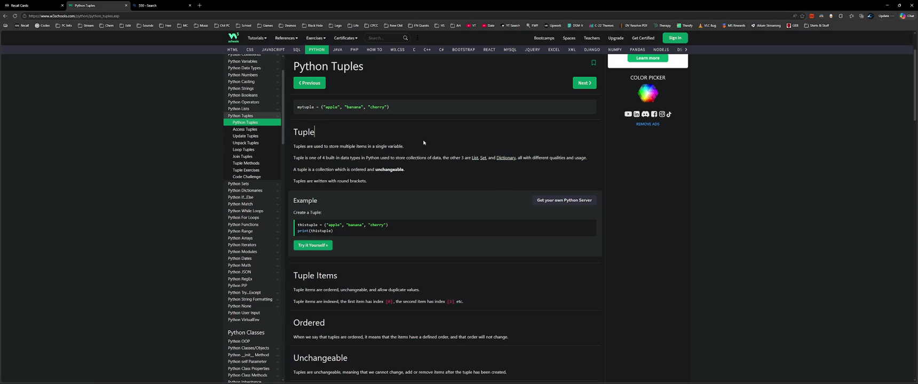
scroll(426, 156, "down", 1)
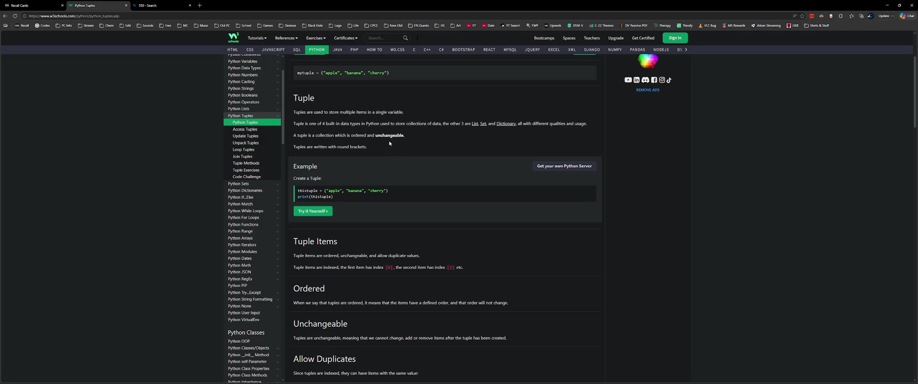
scroll(389, 143, "down", 2)
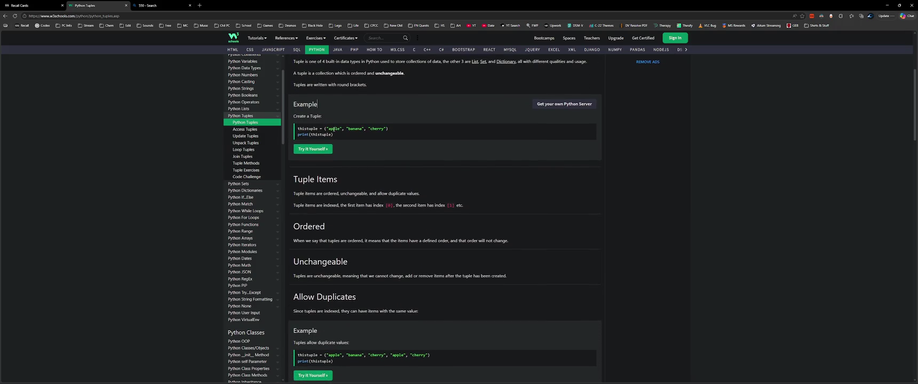
scroll(461, 138, "down", 1)
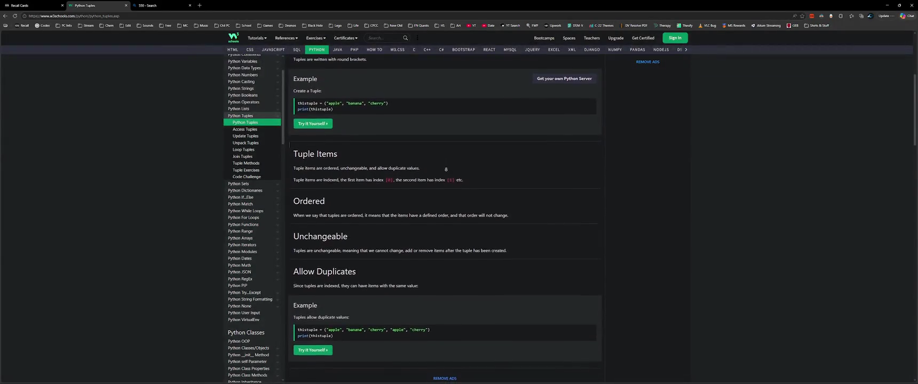